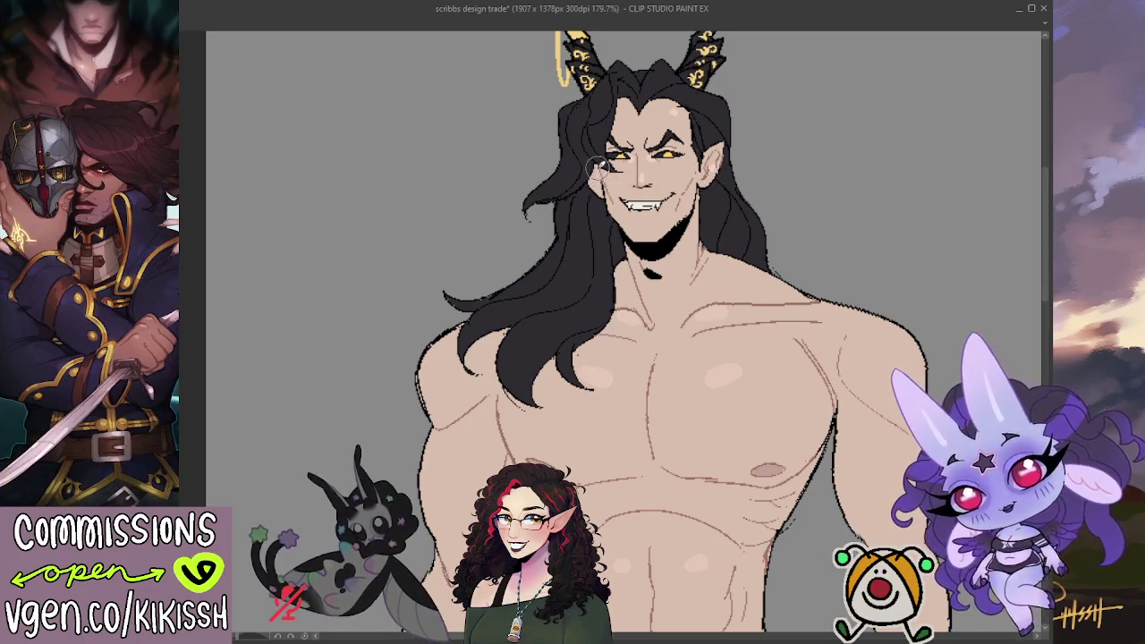
Pull back from the grinning-face close-up to frame the whole demon figure at 121% beside the sketch
scroll(654, 193, "up", 1)
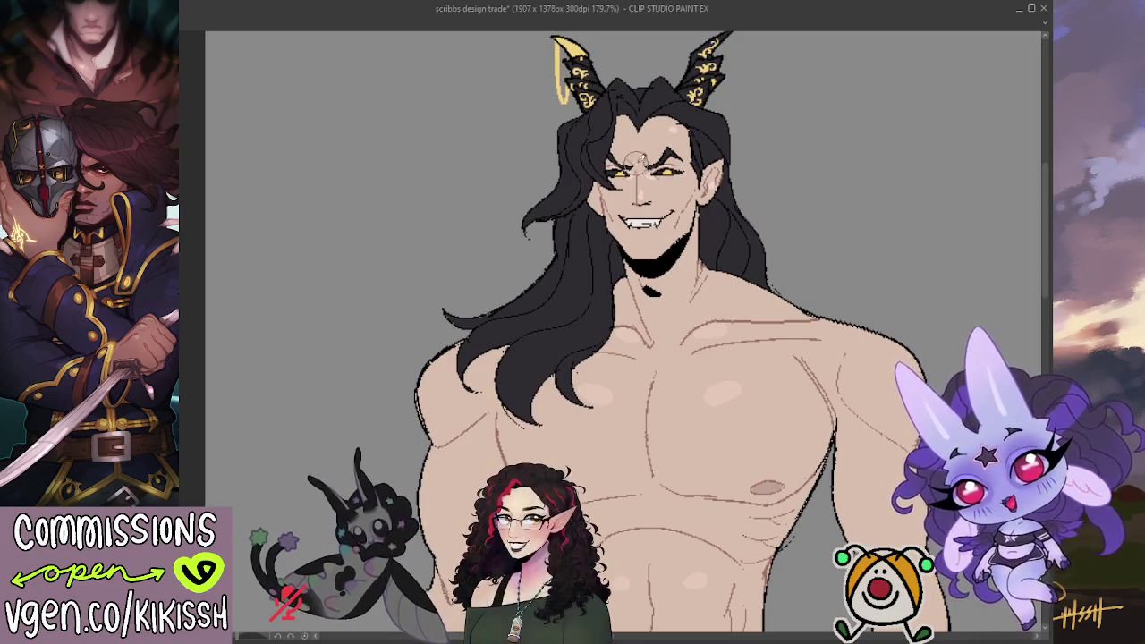
scroll(642, 163, "down", 1)
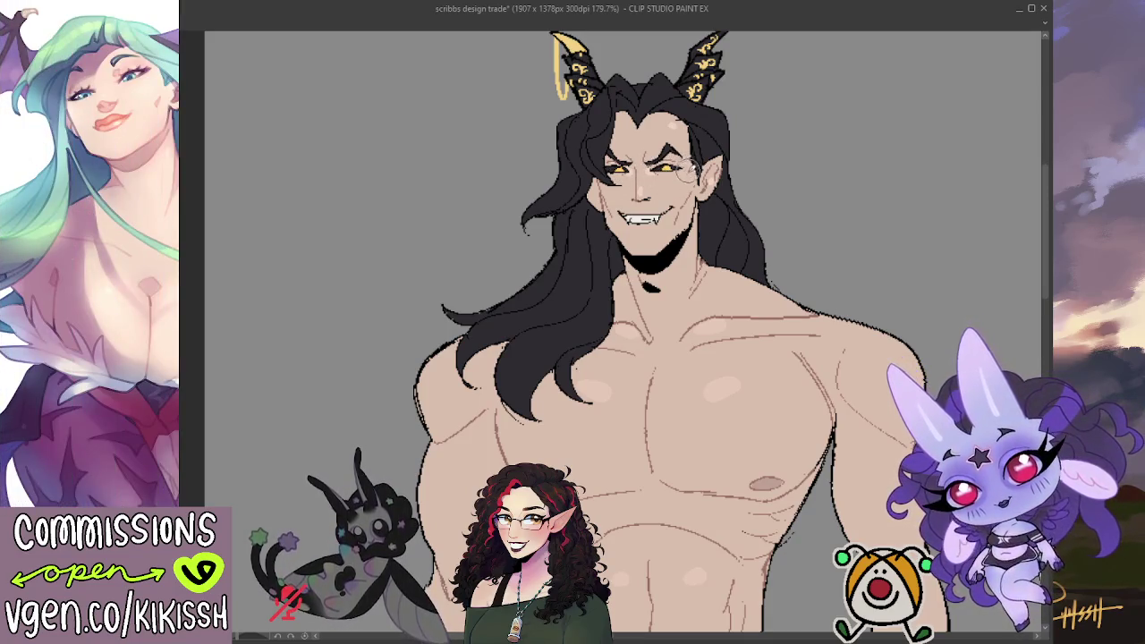
scroll(626, 232, "down", 3)
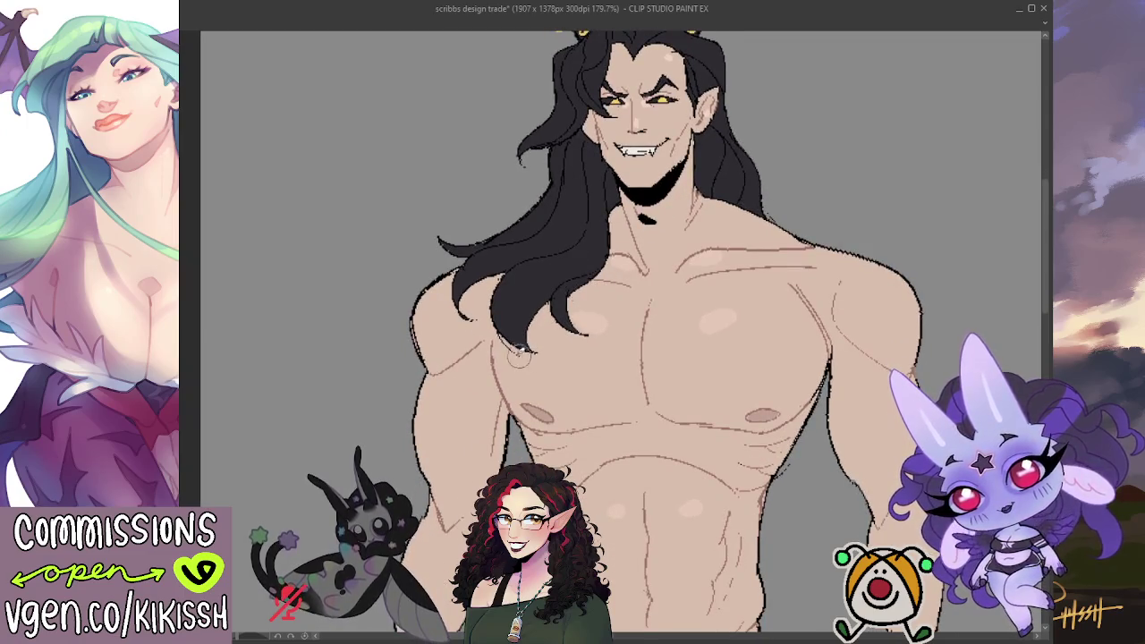
left_click_drag(549, 286, 518, 244)
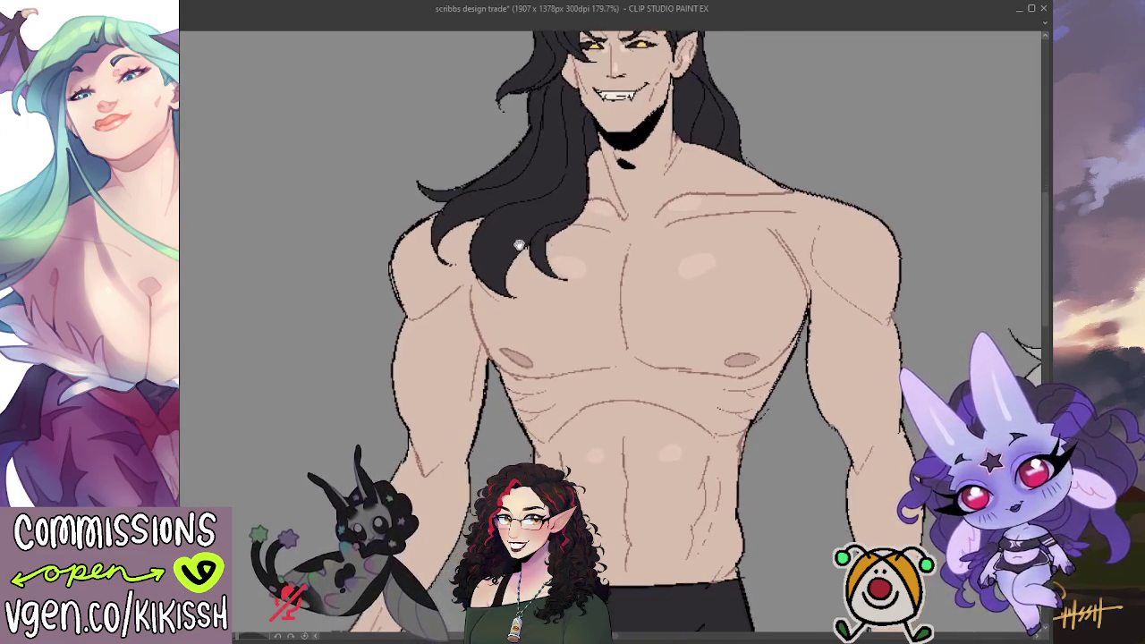
scroll(519, 244, "down", 2)
scroll(519, 243, "down", 2)
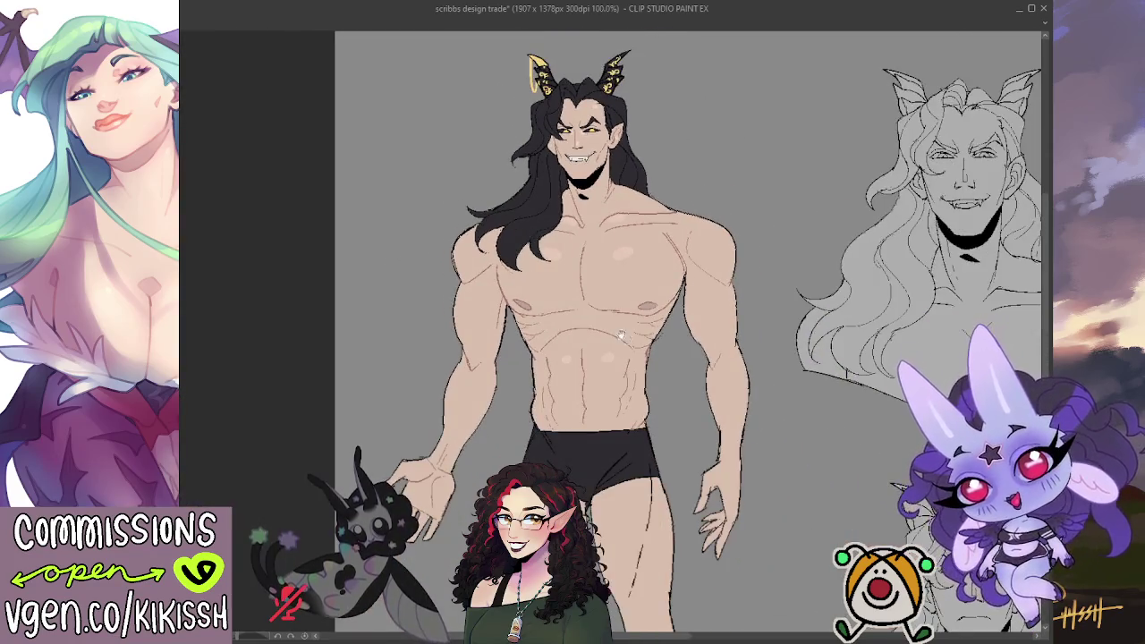
scroll(646, 247, "up", 1)
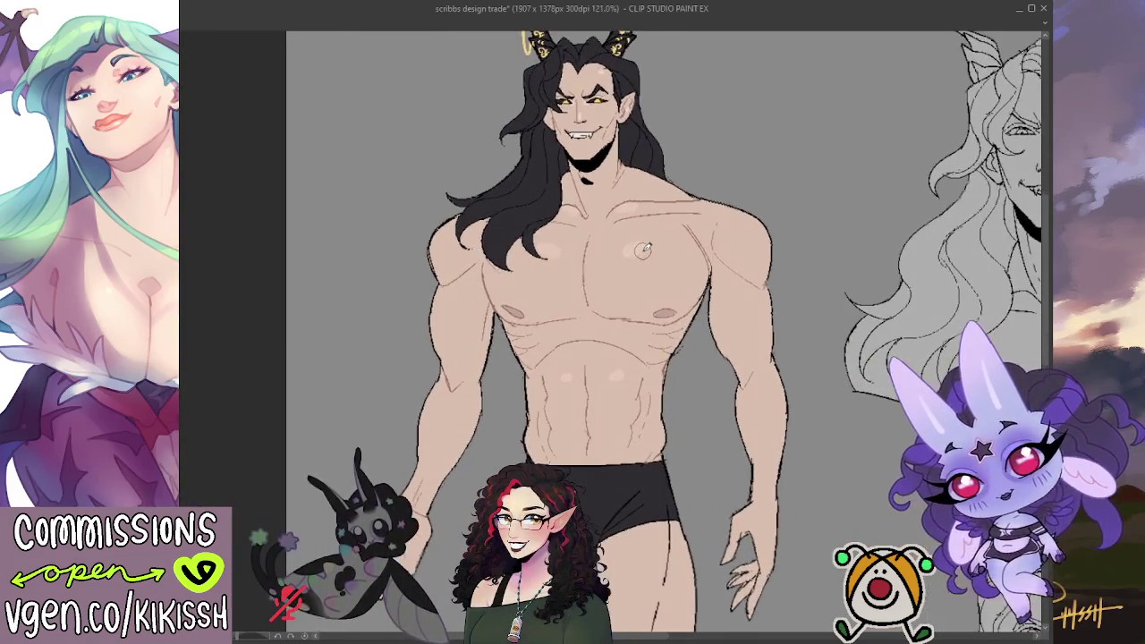
left_click_drag(643, 251, 664, 152)
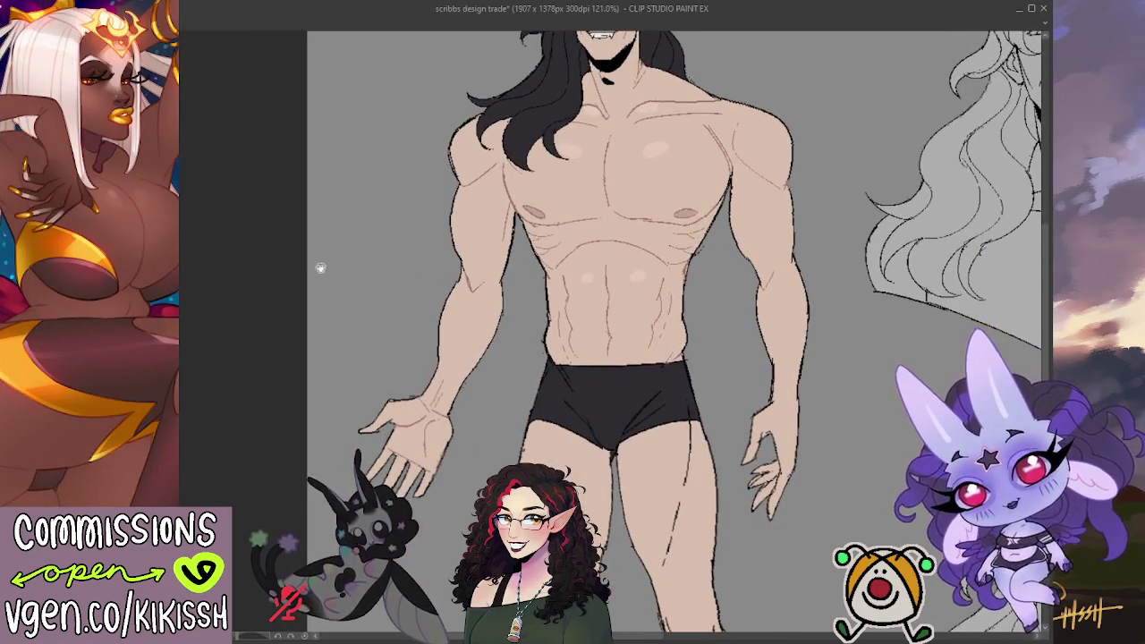
left_click_drag(322, 265, 262, 400)
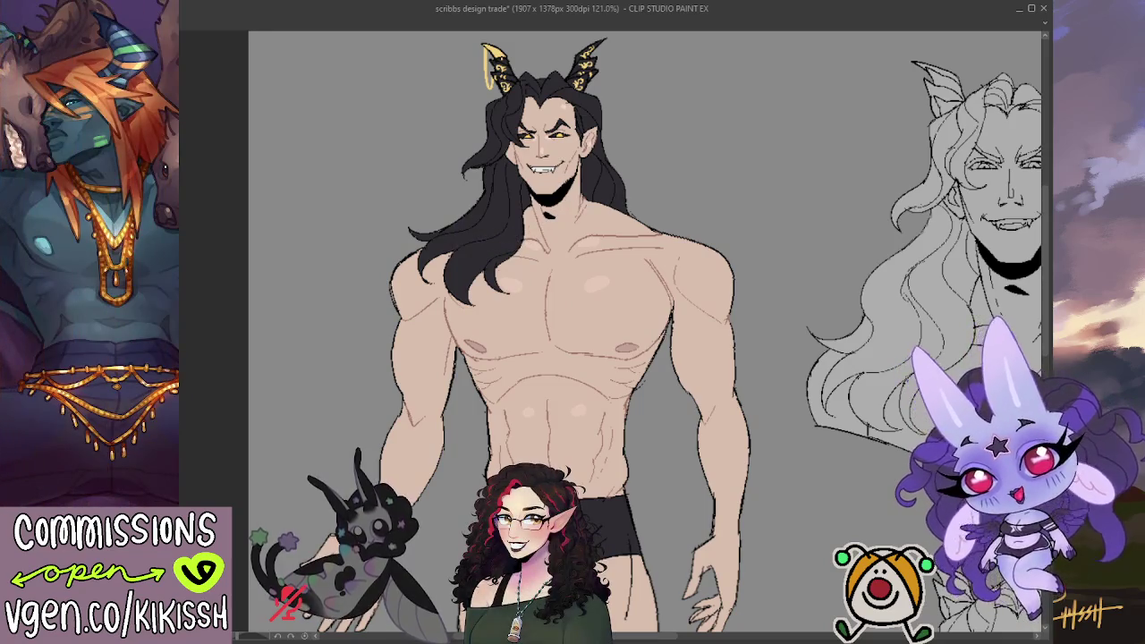
Load the whole demon figure layer as a selection from its thumbnail
left_click(519, 226)
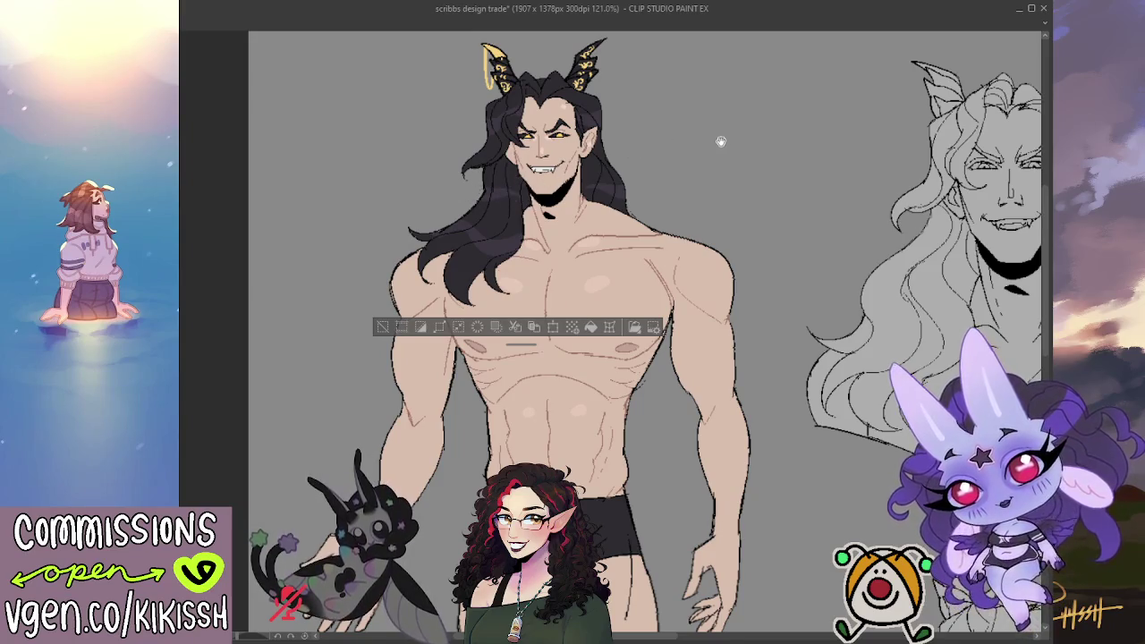
Drop the figure selection with Ctrl+D, then restore it with undo
left_click_drag(722, 141, 724, 146)
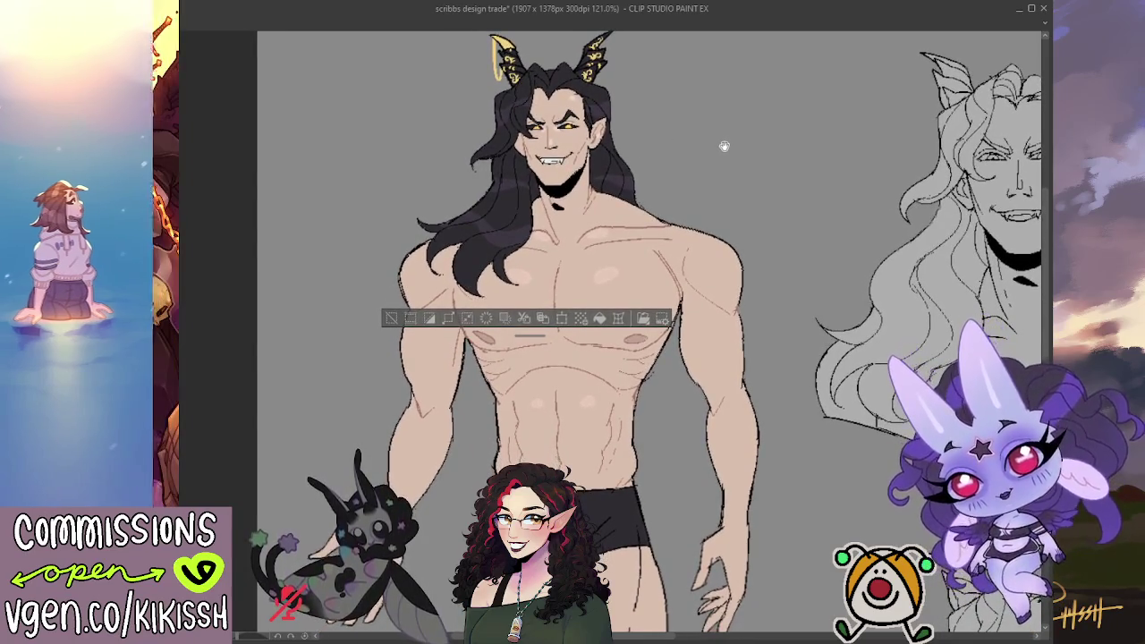
key("ctrl+d")
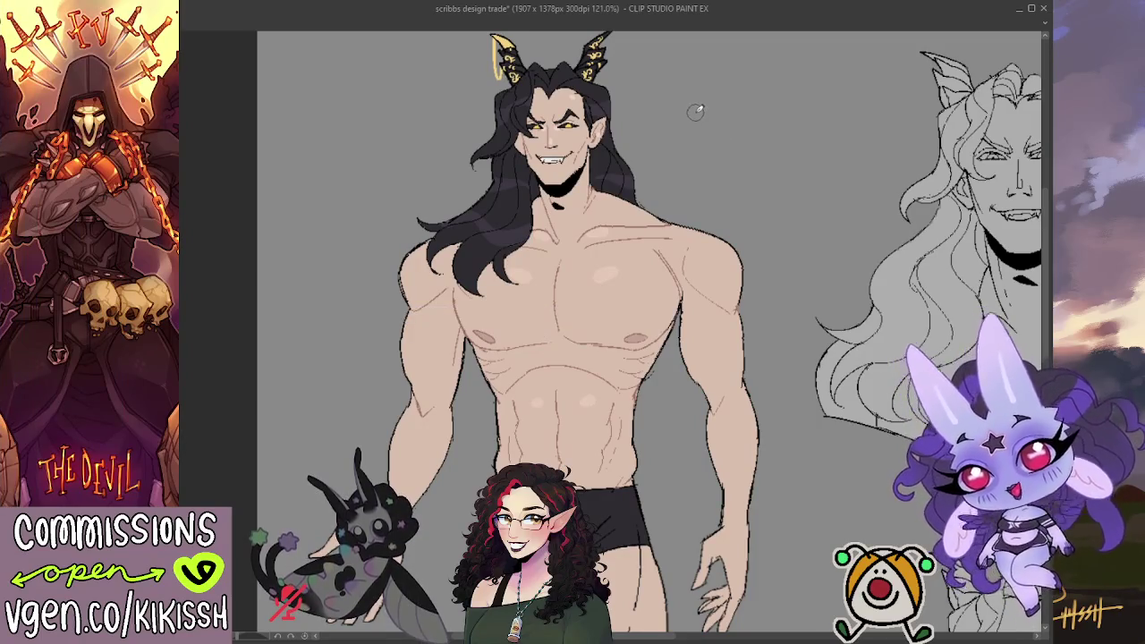
key("ctrl+z")
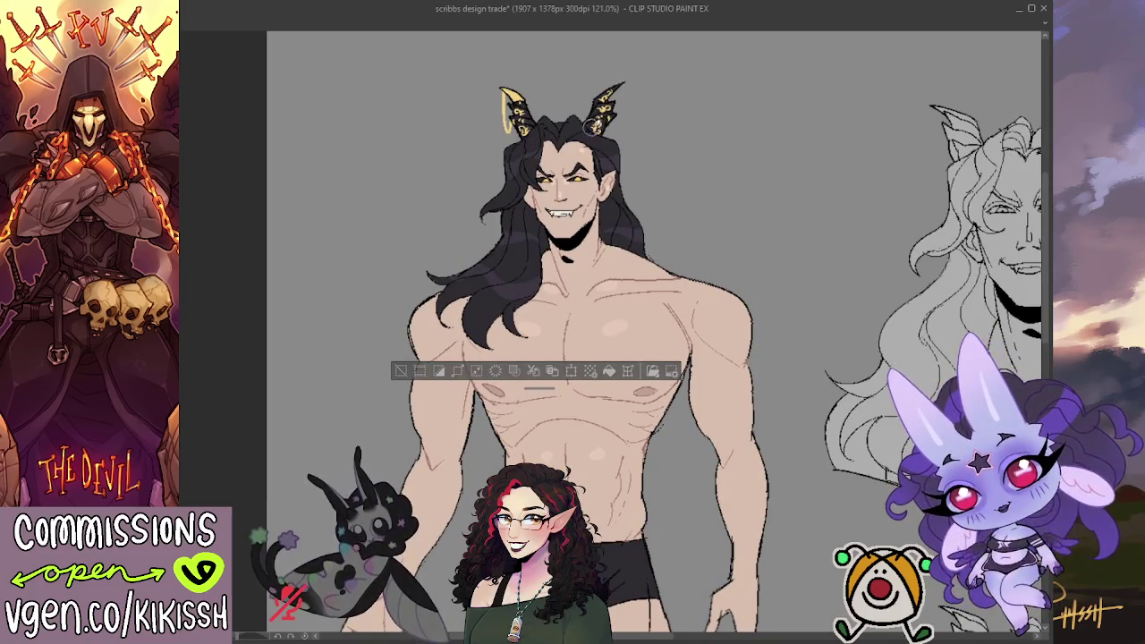
Redraw the demon's grinning mouth with its fangs
left_click_drag(671, 133, 679, 118)
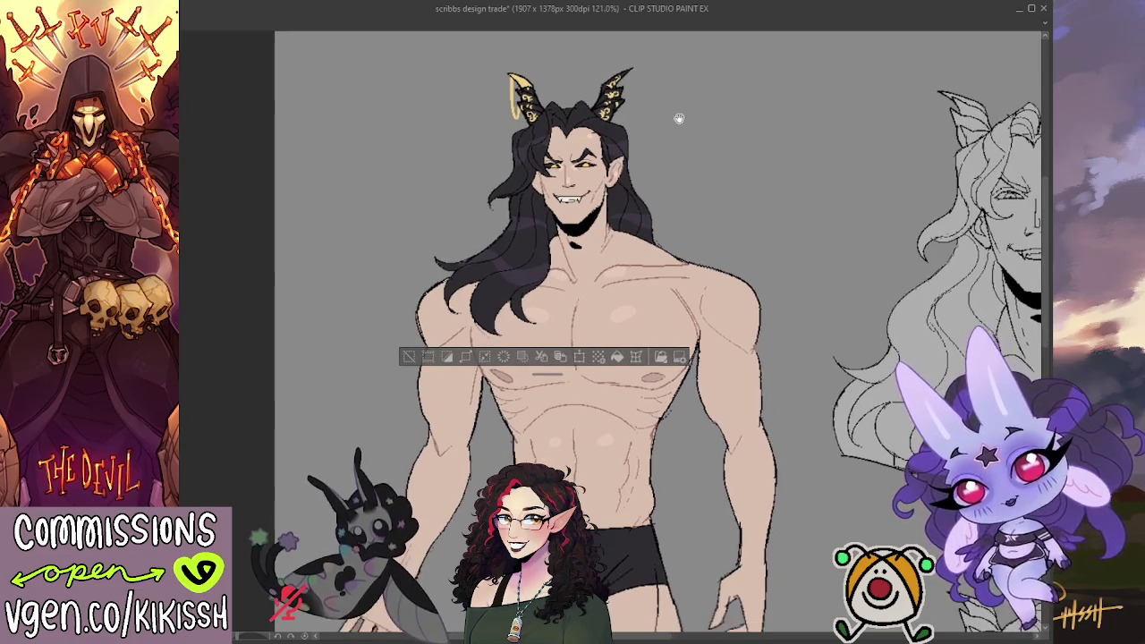
scroll(677, 136, "down", 3)
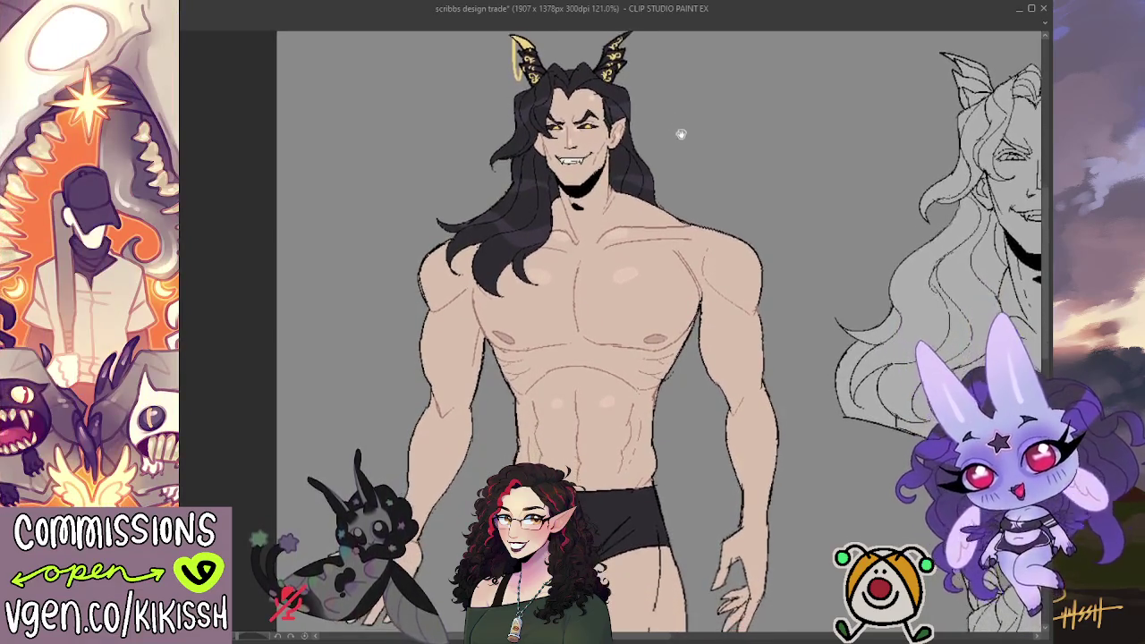
mouse_move(687, 136)
left_mouse_down()
mouse_move(622, 190)
mouse_move(652, 168)
left_mouse_up()
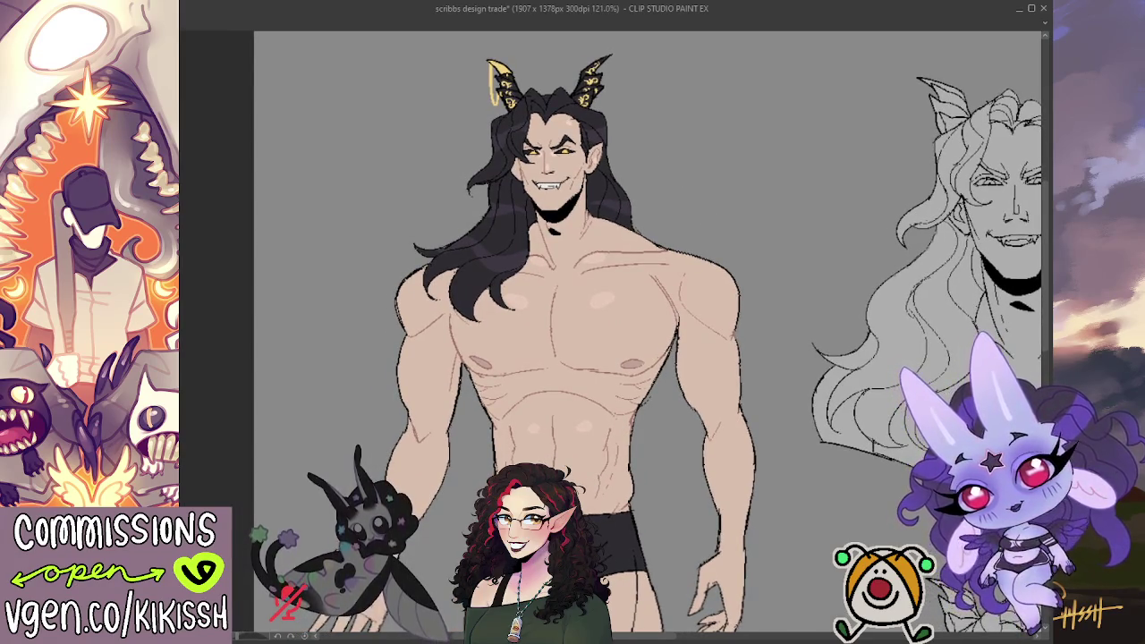
left_click_drag(544, 176, 562, 185)
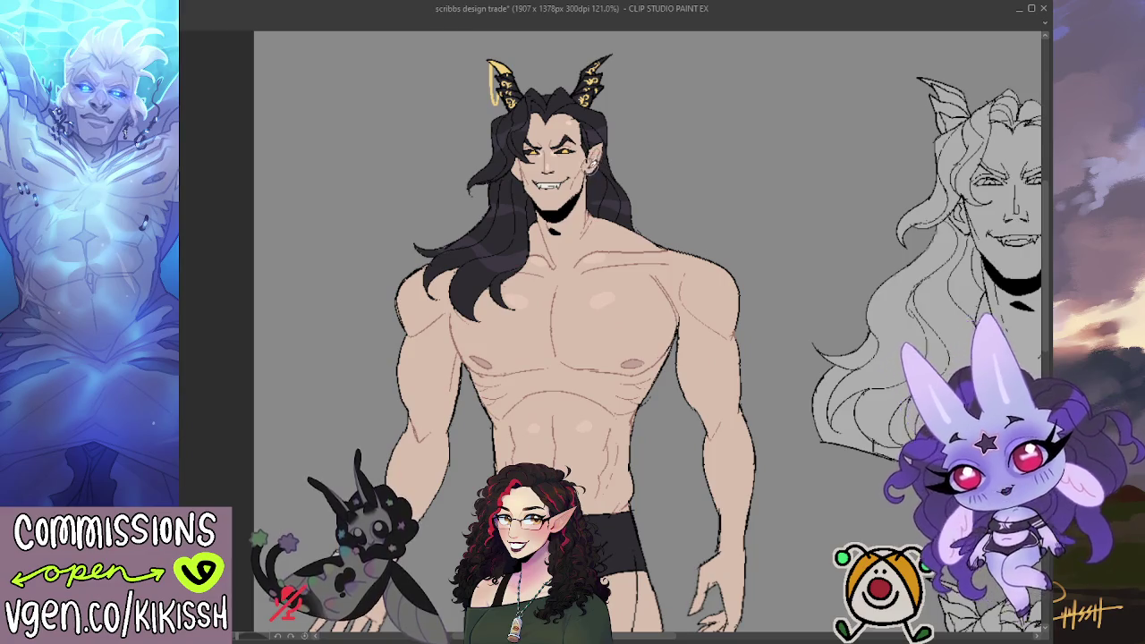
scroll(608, 147, "down", 3)
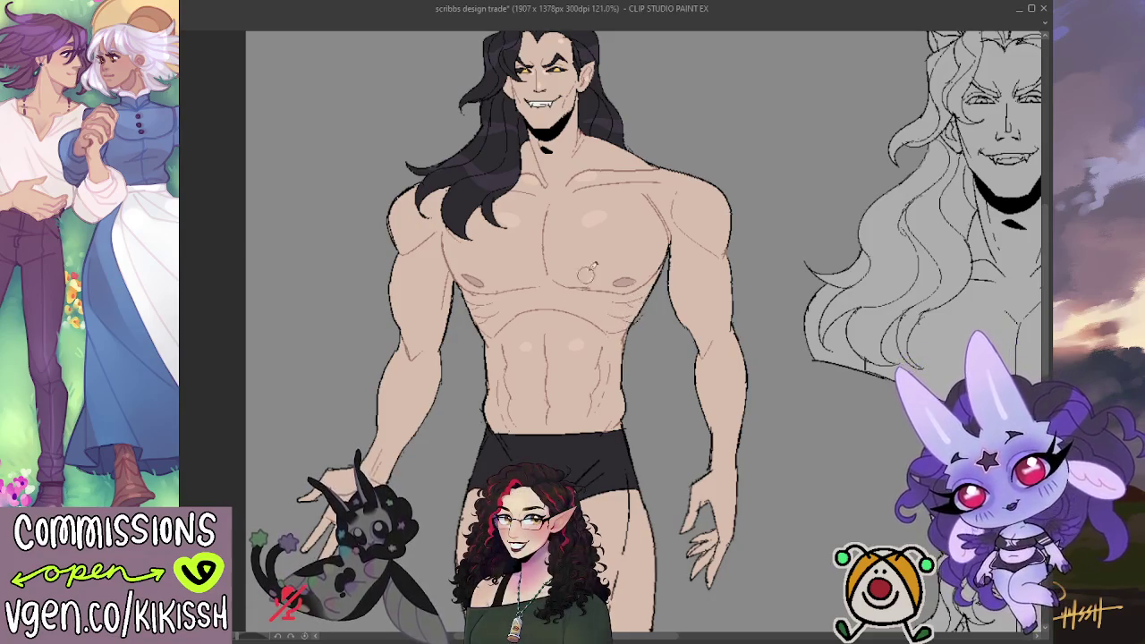
left_click_drag(586, 277, 591, 315)
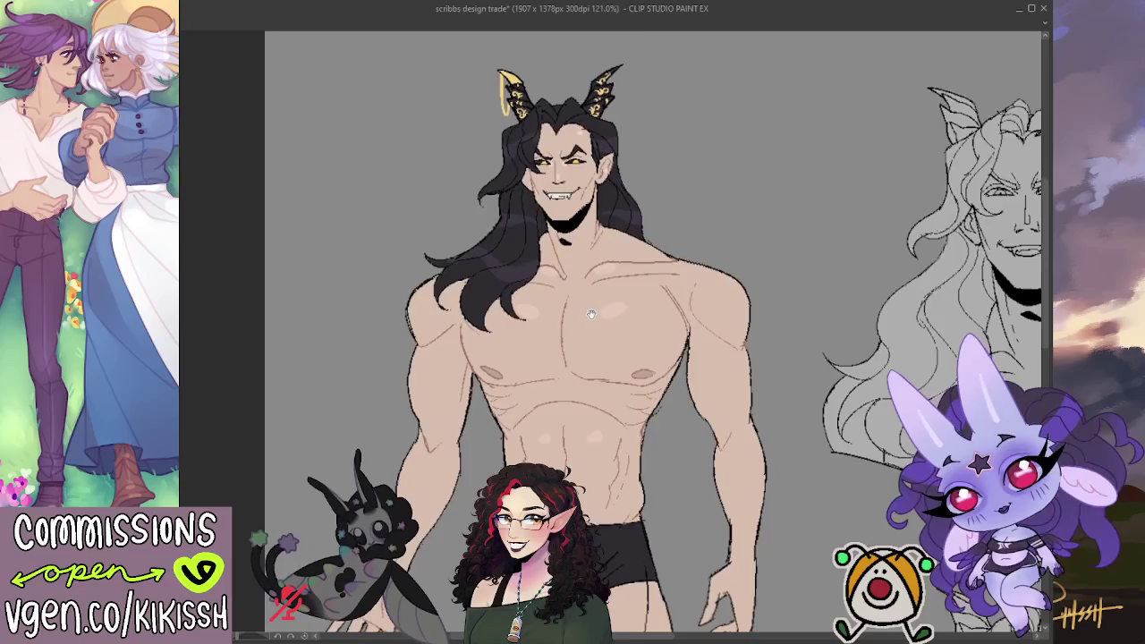
Redraw the contour lines of the demon's right thigh and left shin
scroll(599, 286, "down", 5)
scroll(613, 253, "up", 1)
scroll(537, 232, "down", 2)
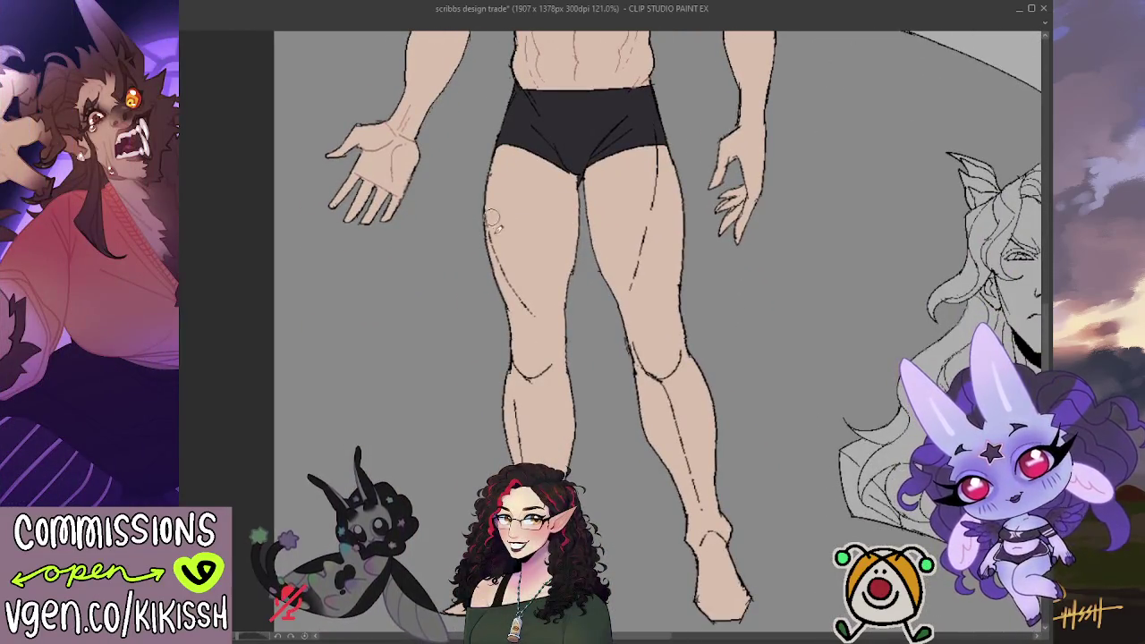
left_click_drag(658, 148, 630, 283)
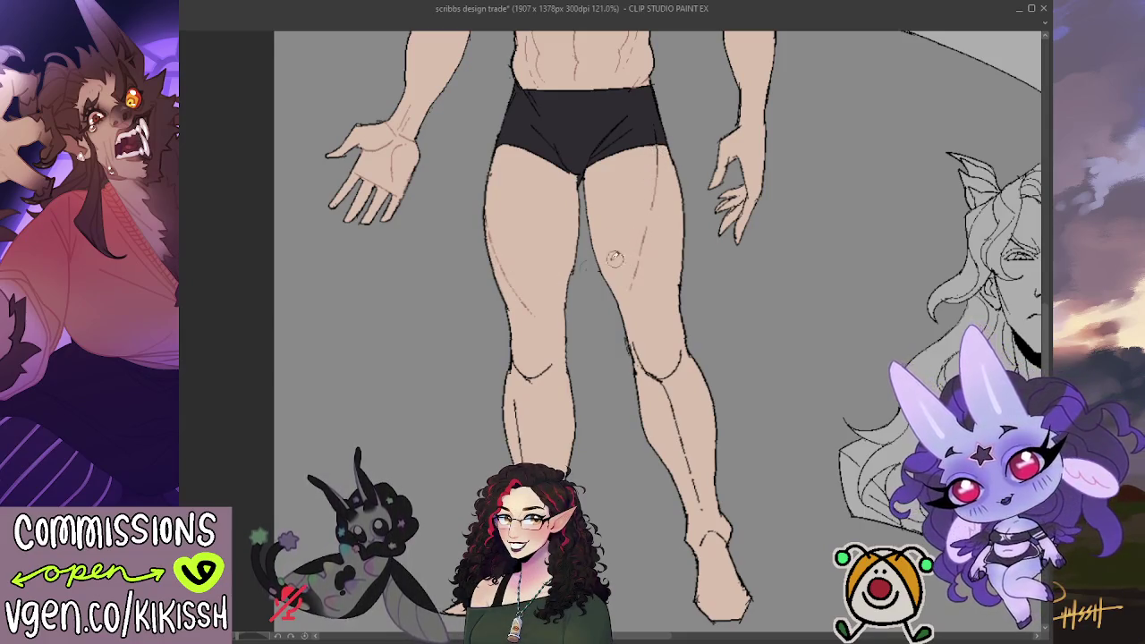
scroll(609, 264, "down", 2)
left_click_drag(528, 313, 543, 431)
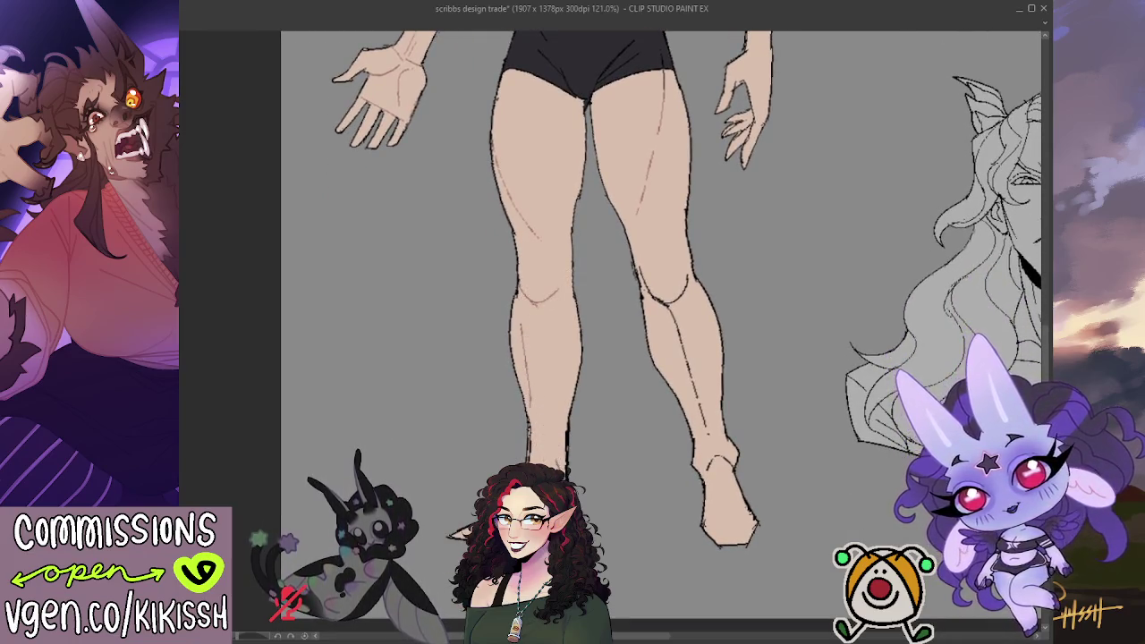
Look over the knees, feet and stern face sketch, then scroll back up the figure
left_click_drag(721, 467, 605, 401)
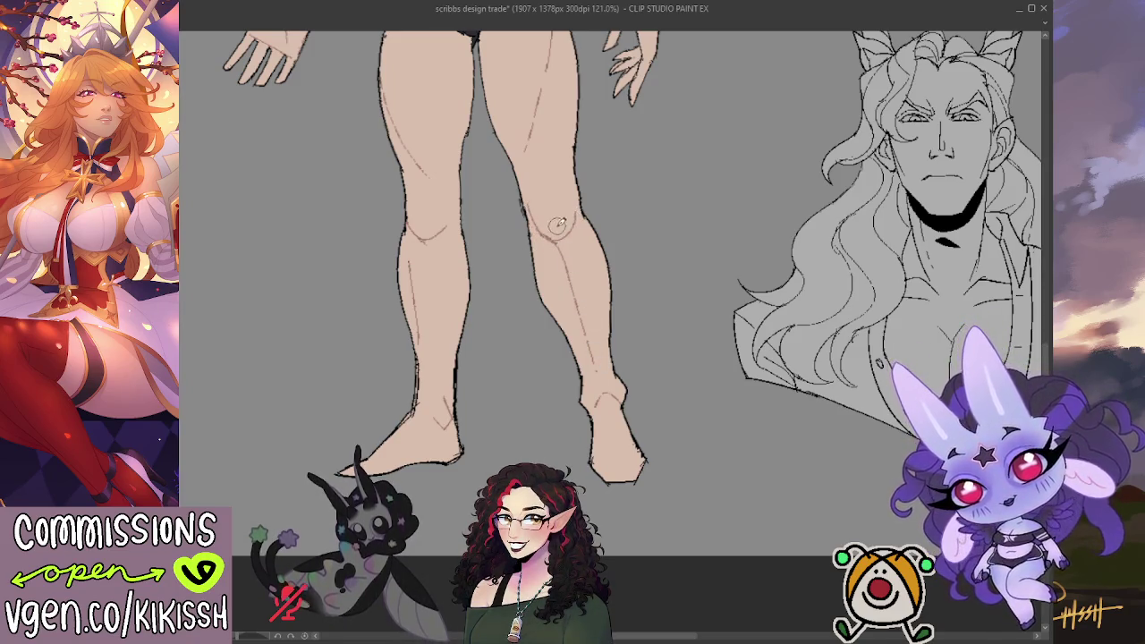
left_click_drag(557, 223, 569, 305)
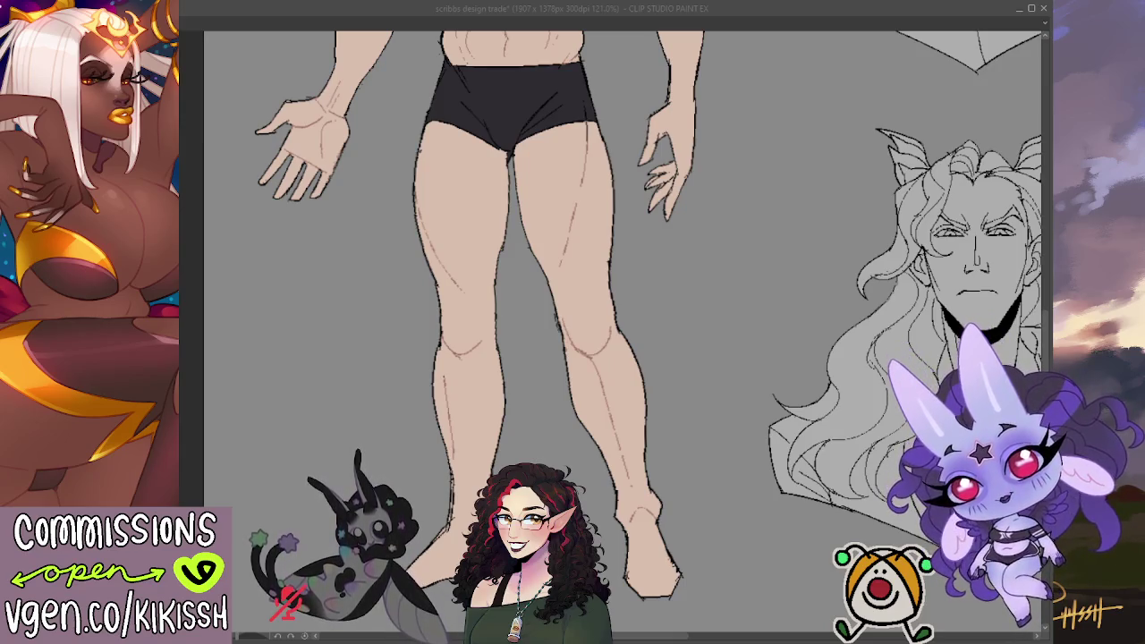
scroll(516, 312, "up", 1)
scroll(517, 313, "up", 4)
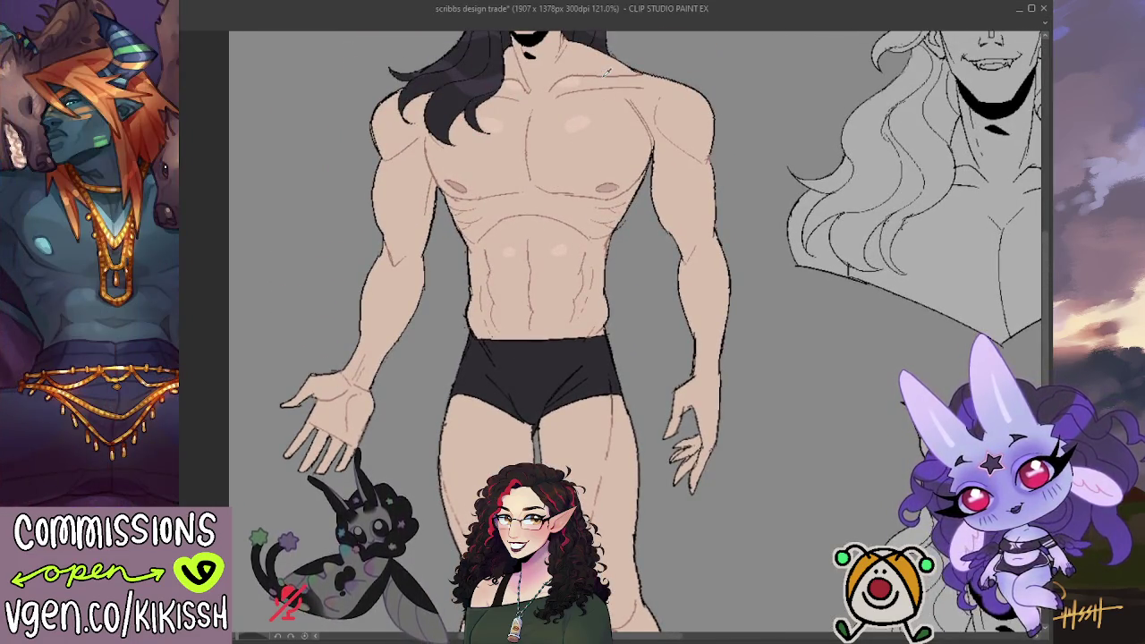
scroll(604, 103, "down", 3)
scroll(510, 433, "down", 2)
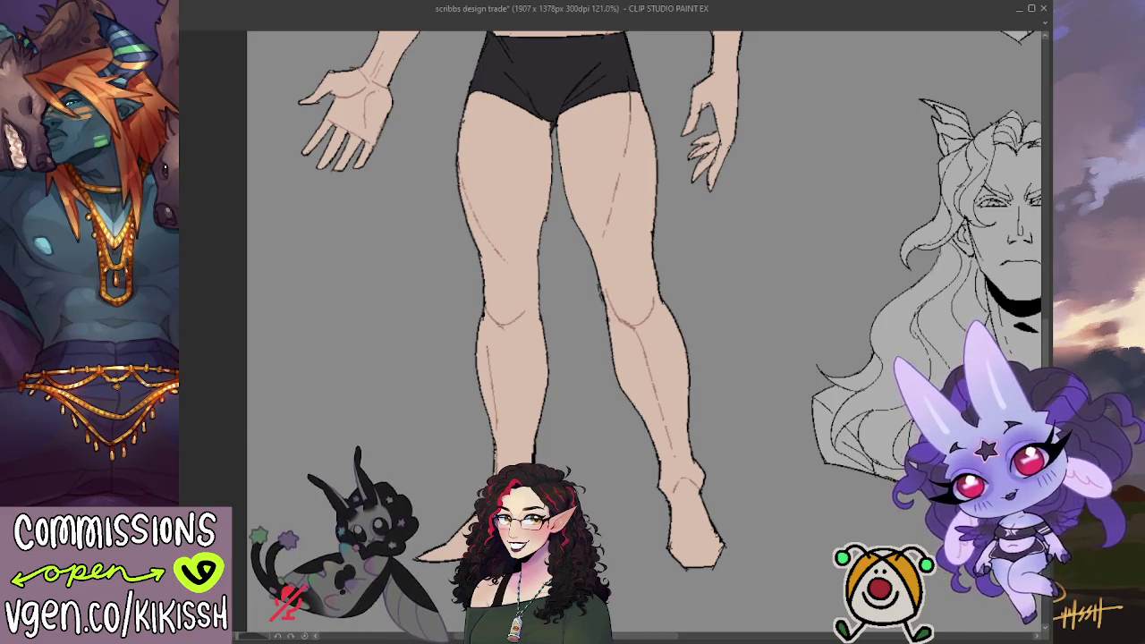
scroll(626, 471, "up", 3)
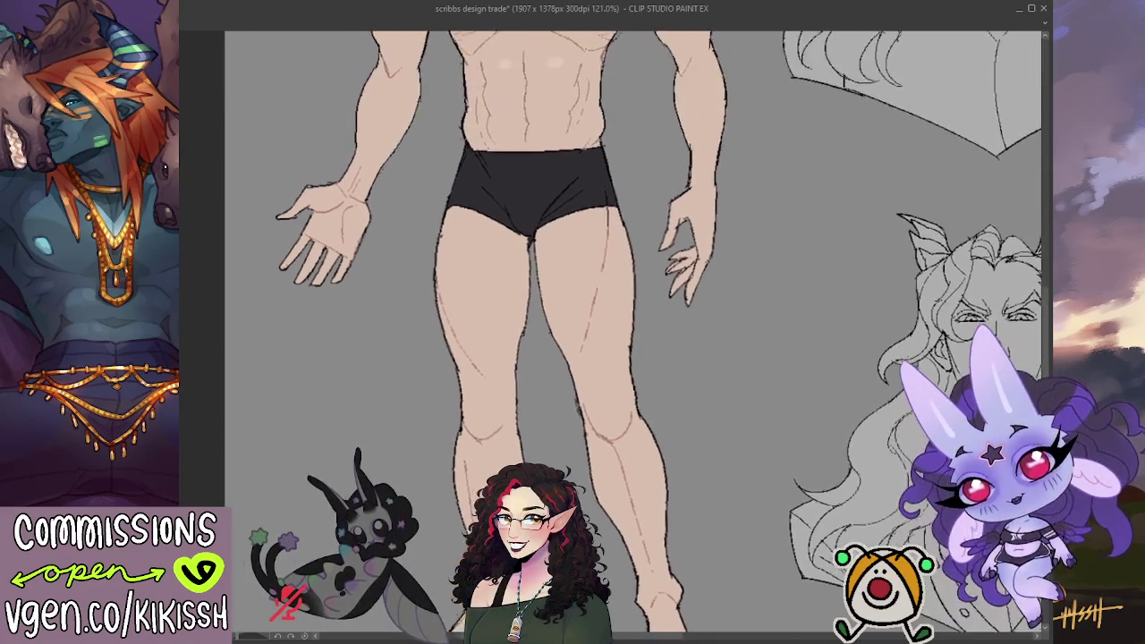
scroll(647, 396, "up", 2)
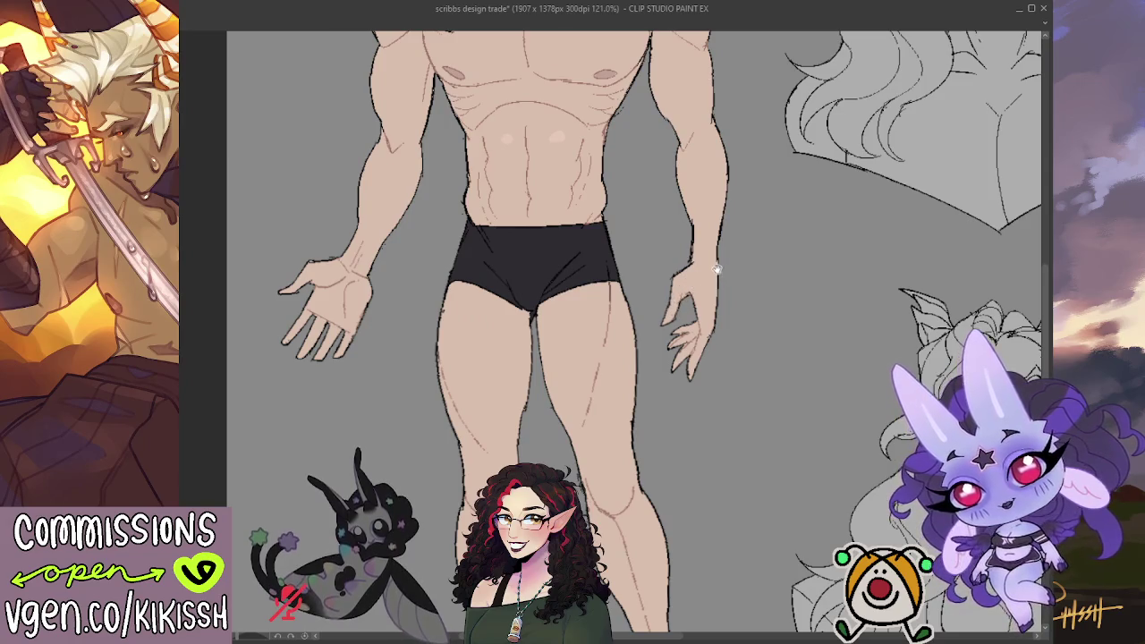
scroll(717, 269, "up", 2)
scroll(717, 304, "up", 2)
scroll(716, 340, "up", 2)
scroll(715, 391, "up", 1)
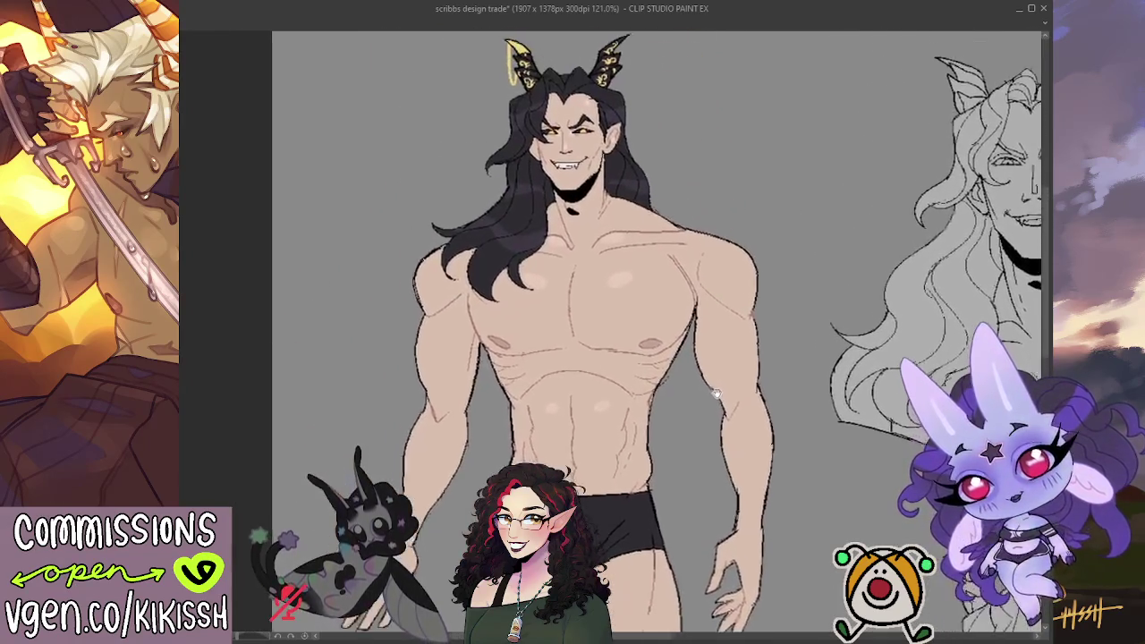
Zoom out from 121% to 81% and frame the full coloured demon beside the grinning bust sketch
scroll(715, 391, "up", 1)
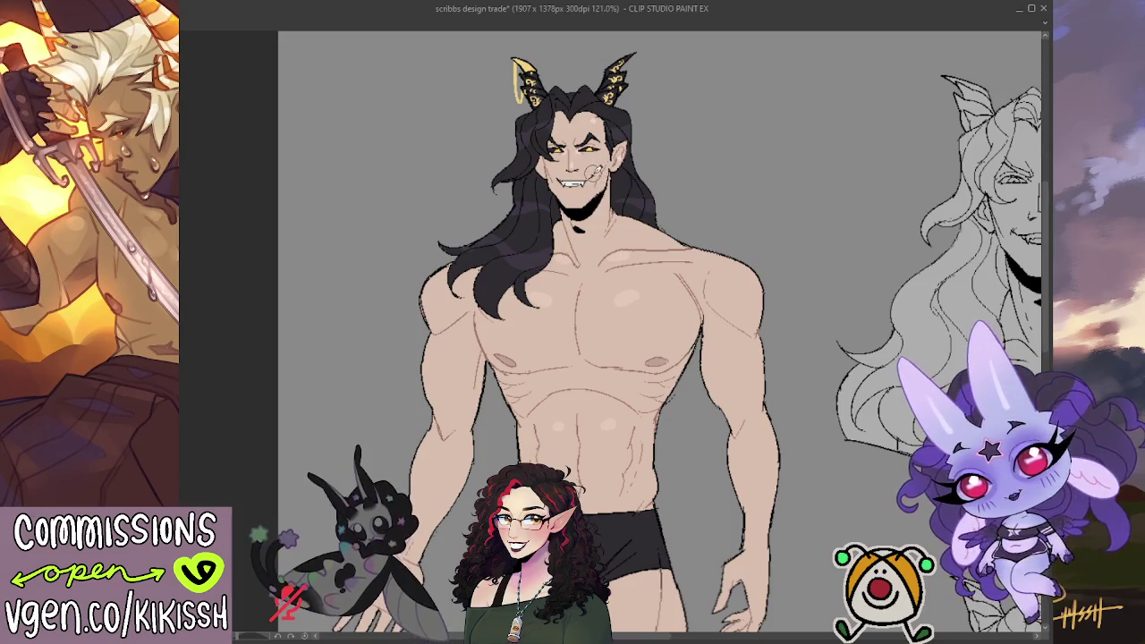
scroll(647, 166, "up", 1)
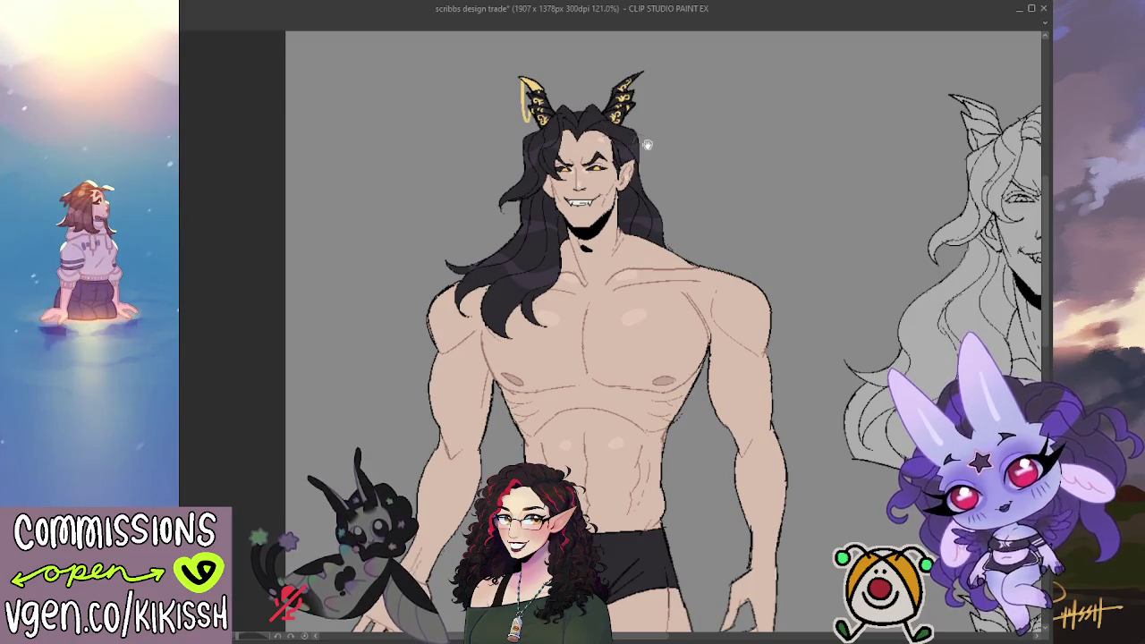
left_click_drag(722, 162, 741, 126)
scroll(740, 126, "down", 1)
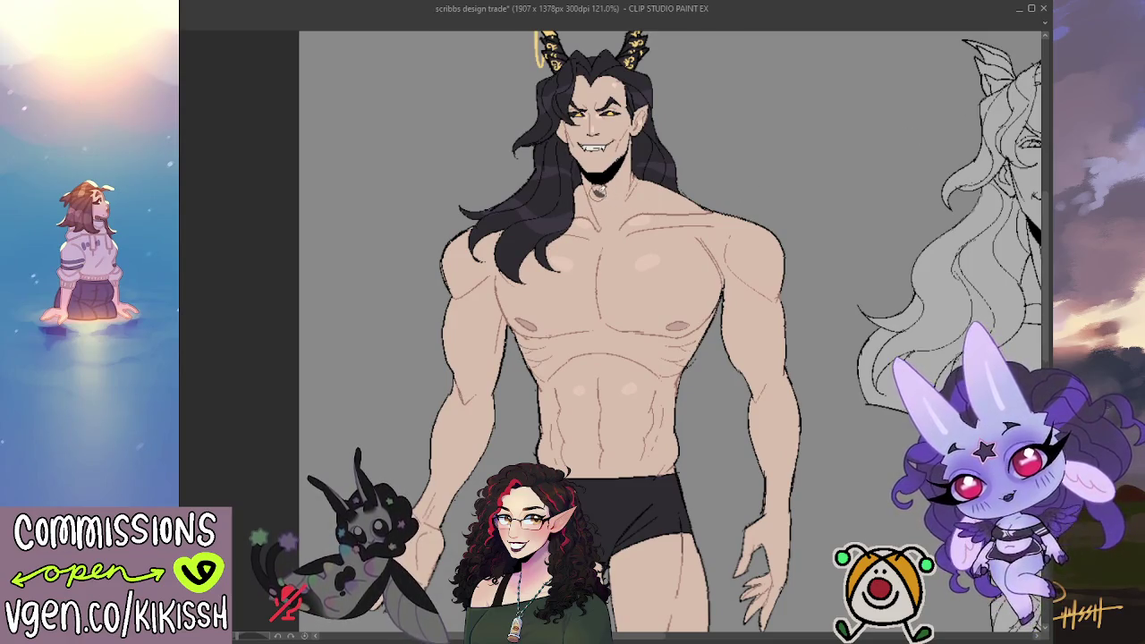
left_click_drag(733, 141, 736, 147)
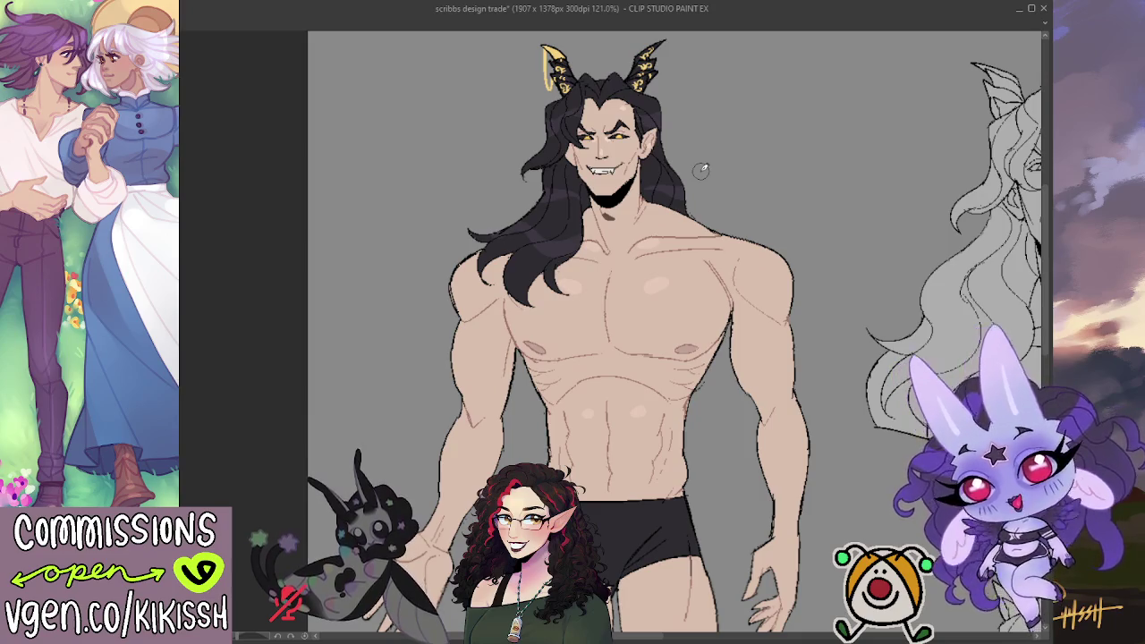
mouse_move(749, 430)
left_mouse_down()
mouse_move(763, 454)
mouse_move(750, 455)
left_mouse_up()
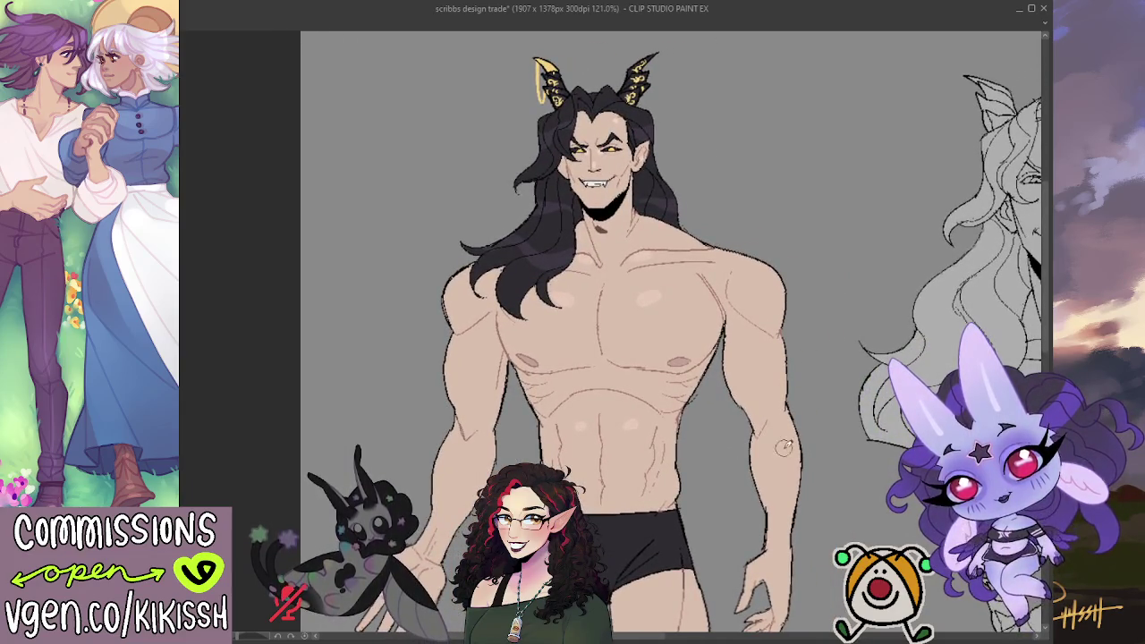
scroll(810, 384, "down", 2)
scroll(810, 384, "down", 2)
left_click_drag(810, 384, 828, 284)
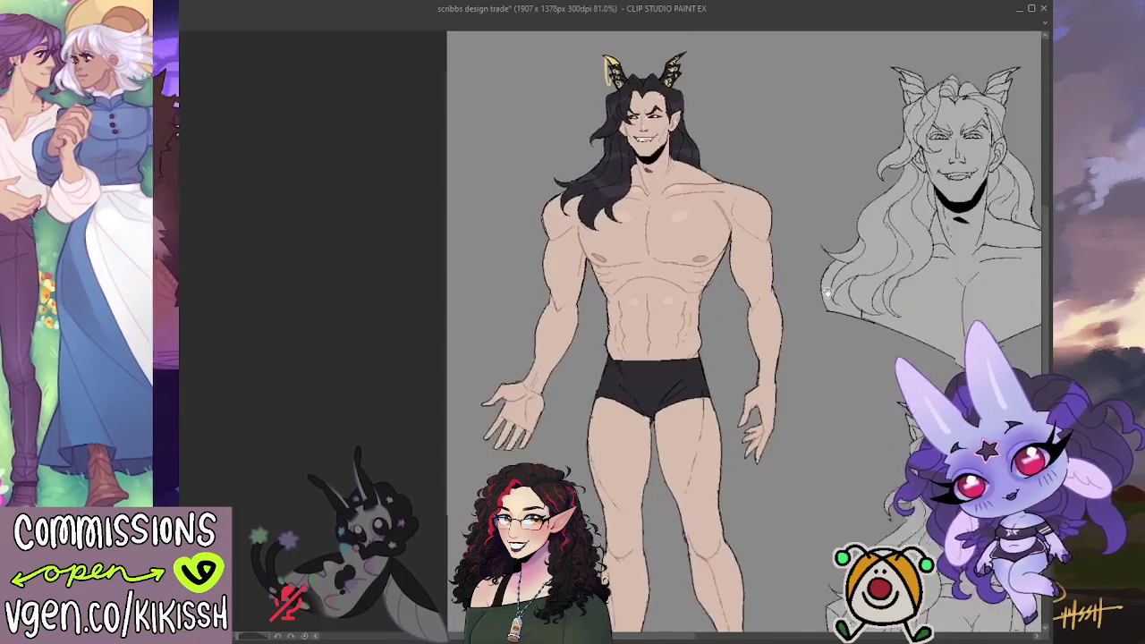
Pan over the sketched busts and revert the middle bust sketches' linework
mouse_move(821, 364)
left_mouse_down()
mouse_move(797, 332)
mouse_move(684, 247)
mouse_move(647, 299)
mouse_move(537, 360)
left_mouse_up()
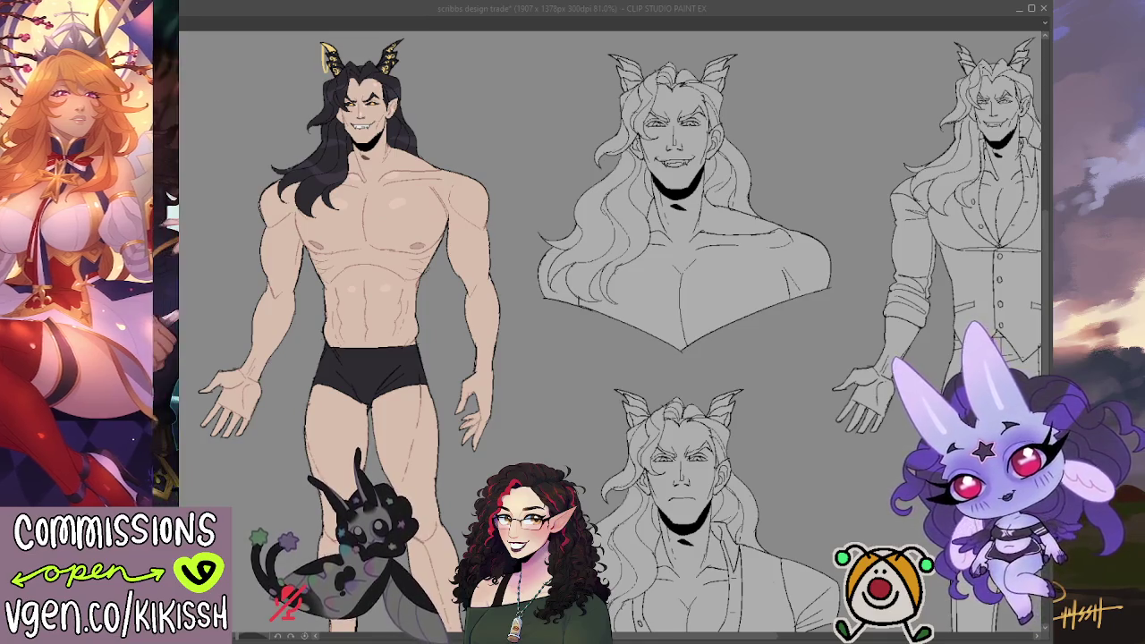
left_click_drag(818, 474, 852, 440)
key("ctrl+z")
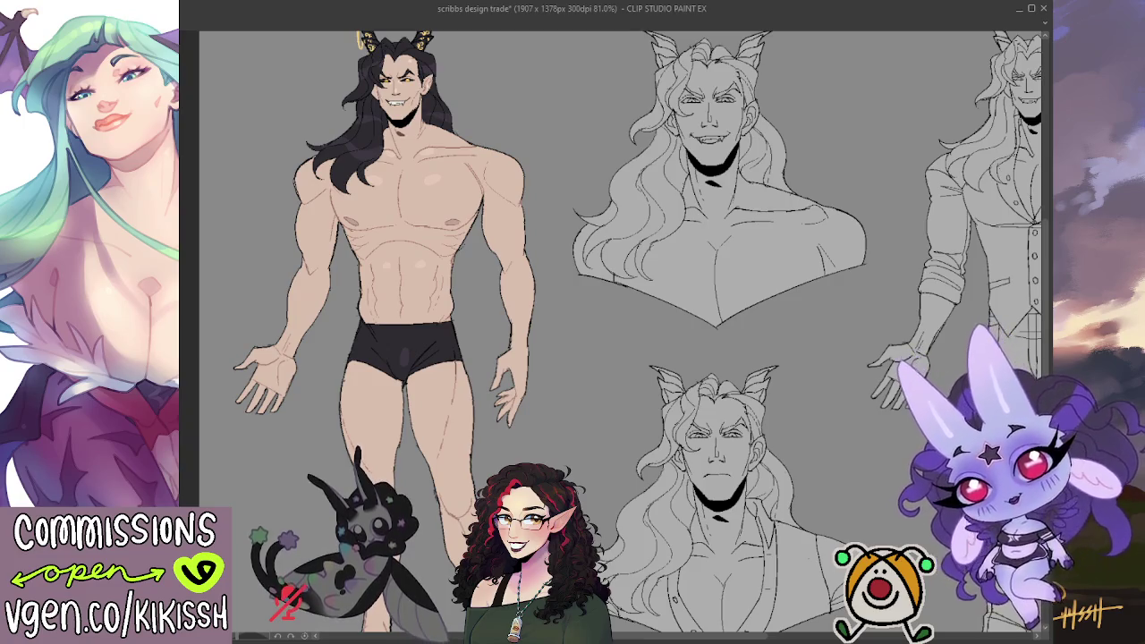
left_click_drag(573, 322, 625, 329)
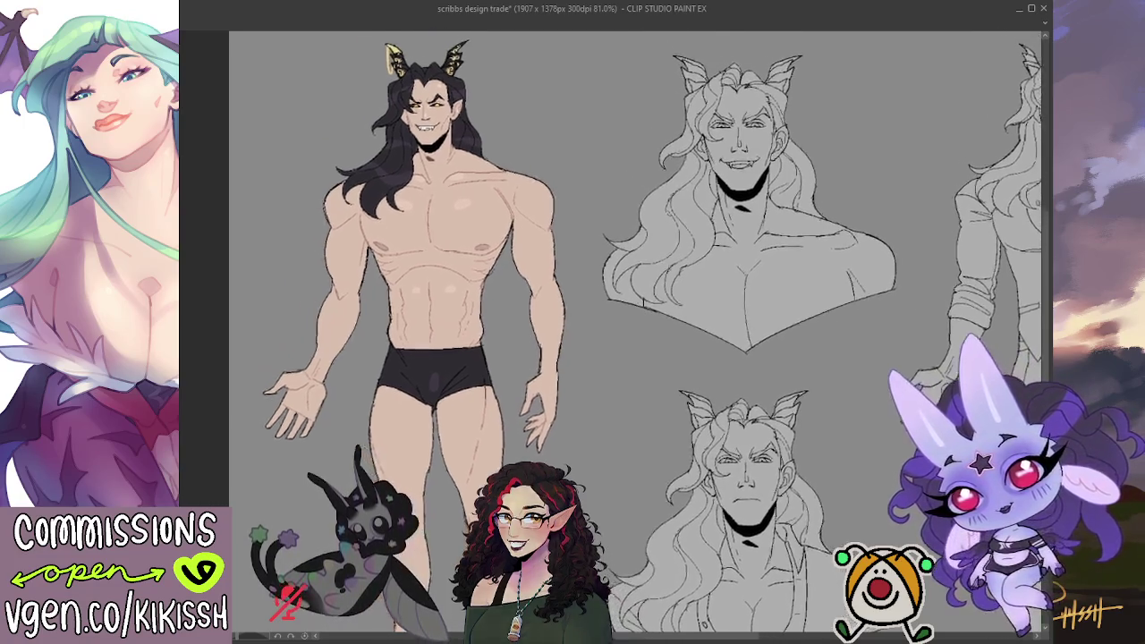
left_click_drag(420, 279, 403, 252)
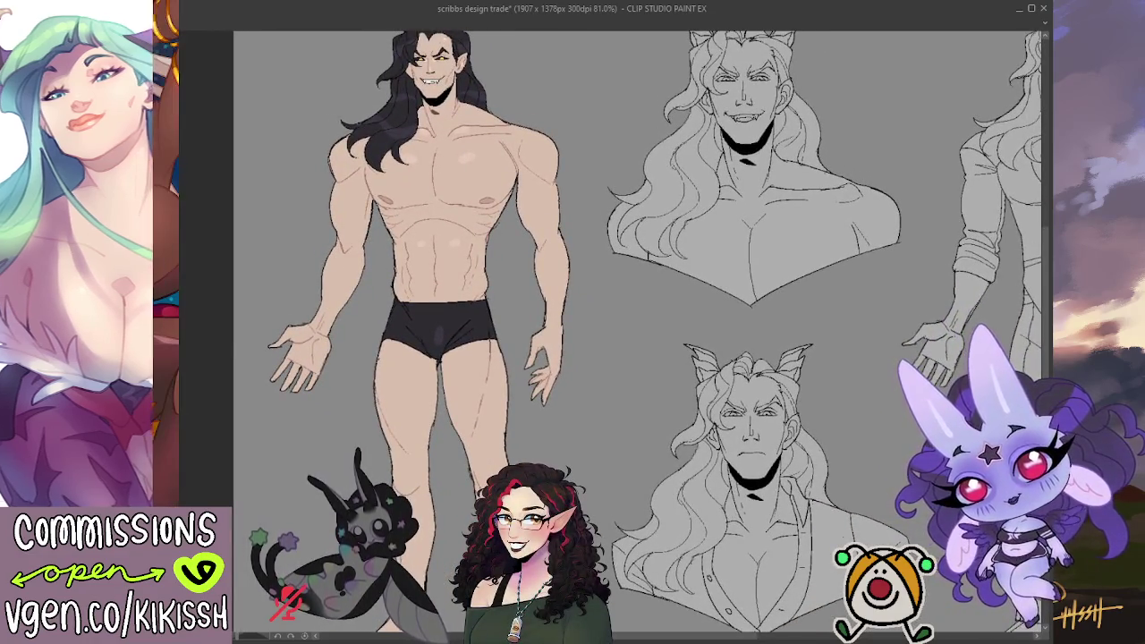
left_click_drag(498, 475, 485, 376)
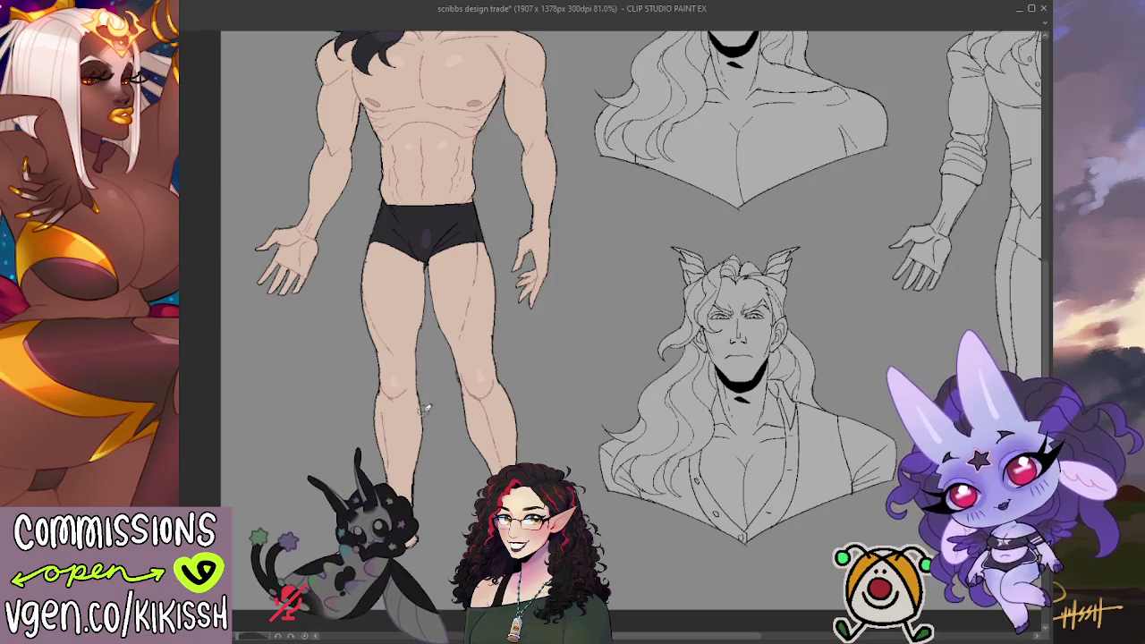
left_click_drag(426, 407, 430, 470)
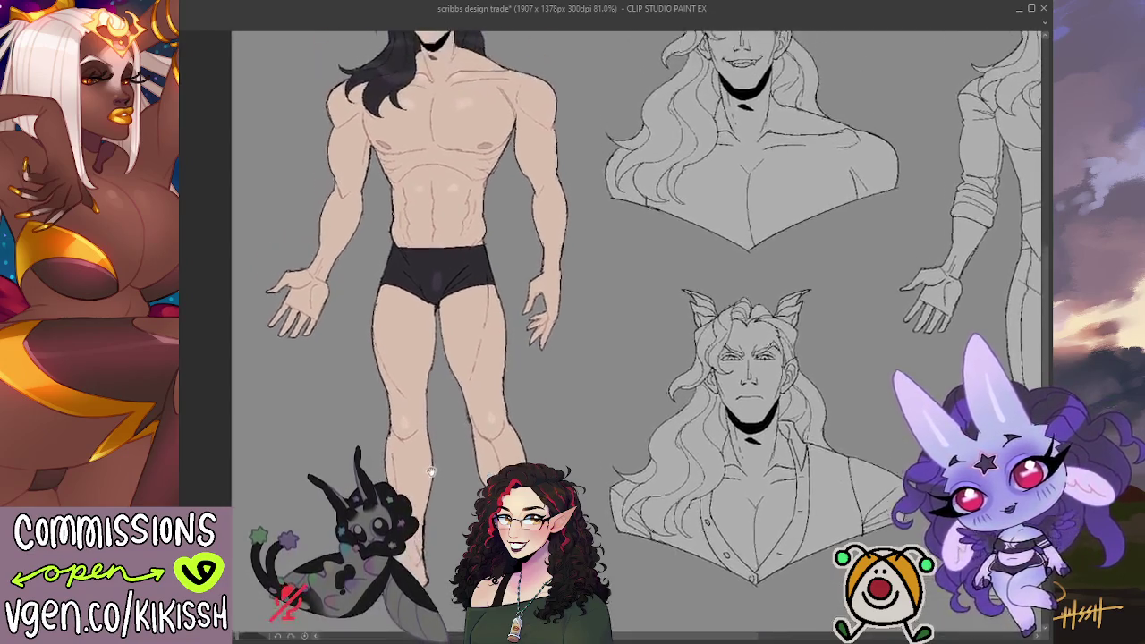
Move to the grinning bust and begin lasso-filling skin colour at its left shoulder
scroll(431, 469, "up", 5)
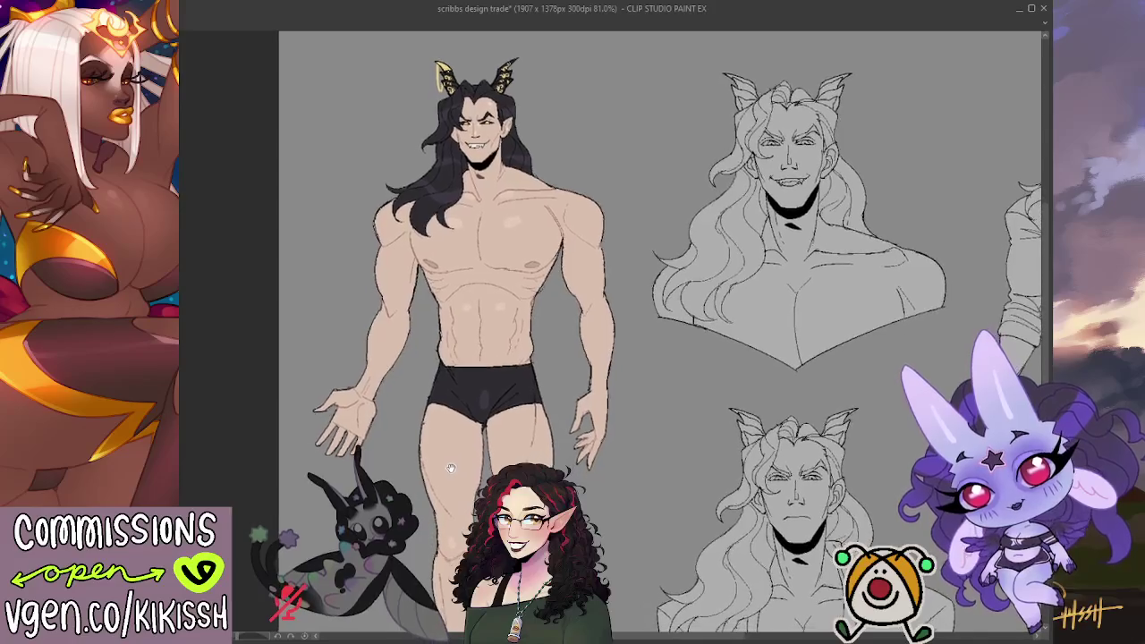
scroll(450, 469, "down", 2)
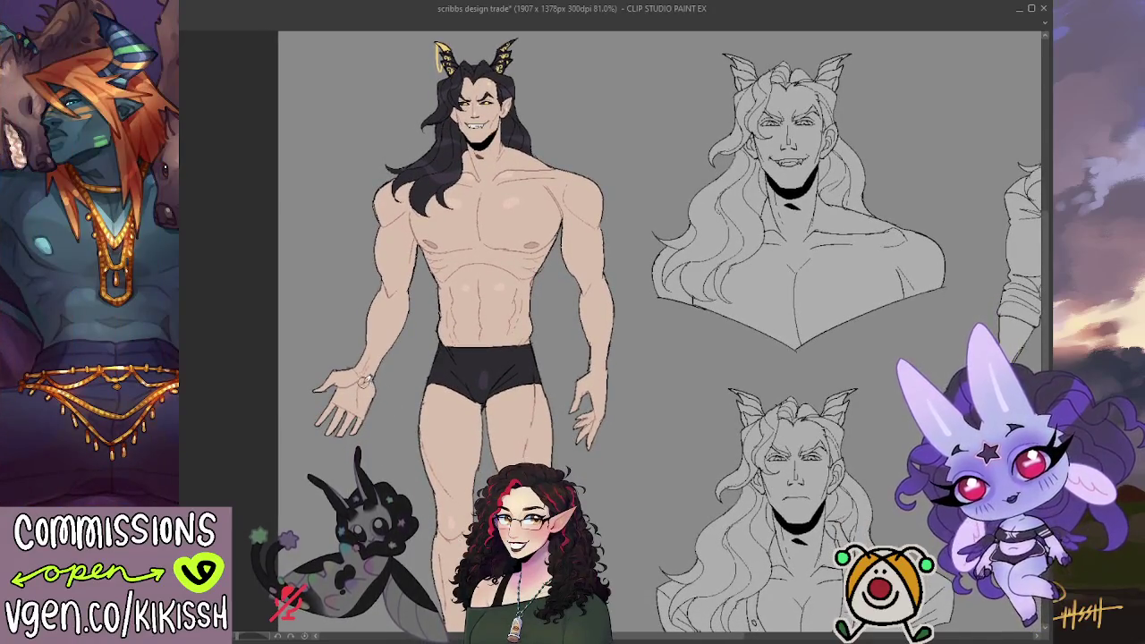
scroll(398, 419, "left", 1)
scroll(398, 419, "left", 1)
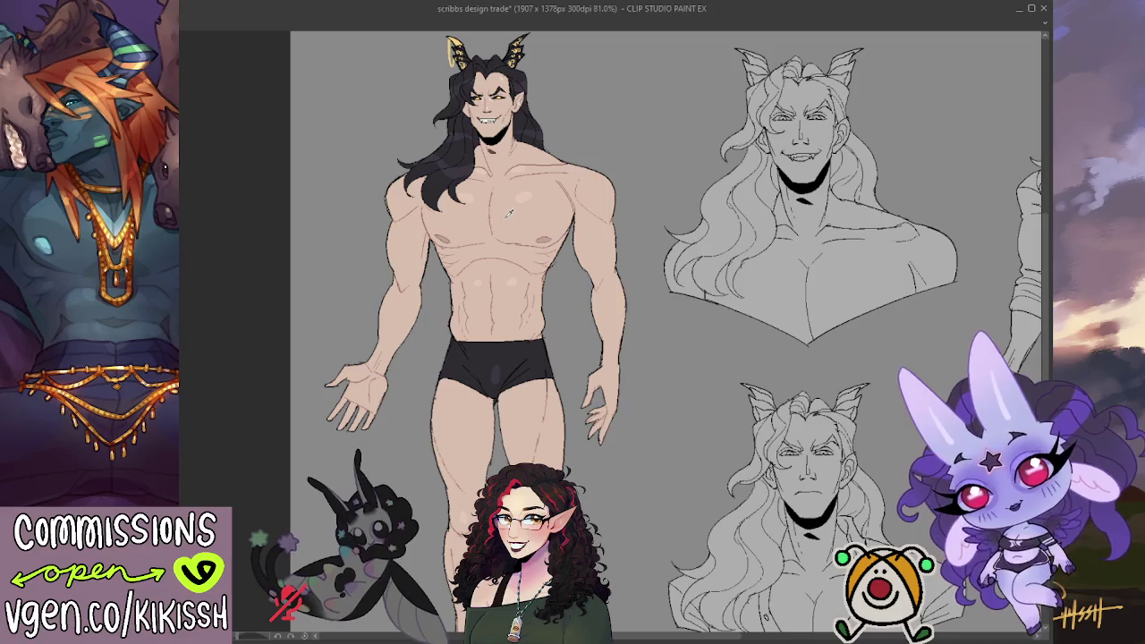
left_click_drag(855, 329, 767, 322)
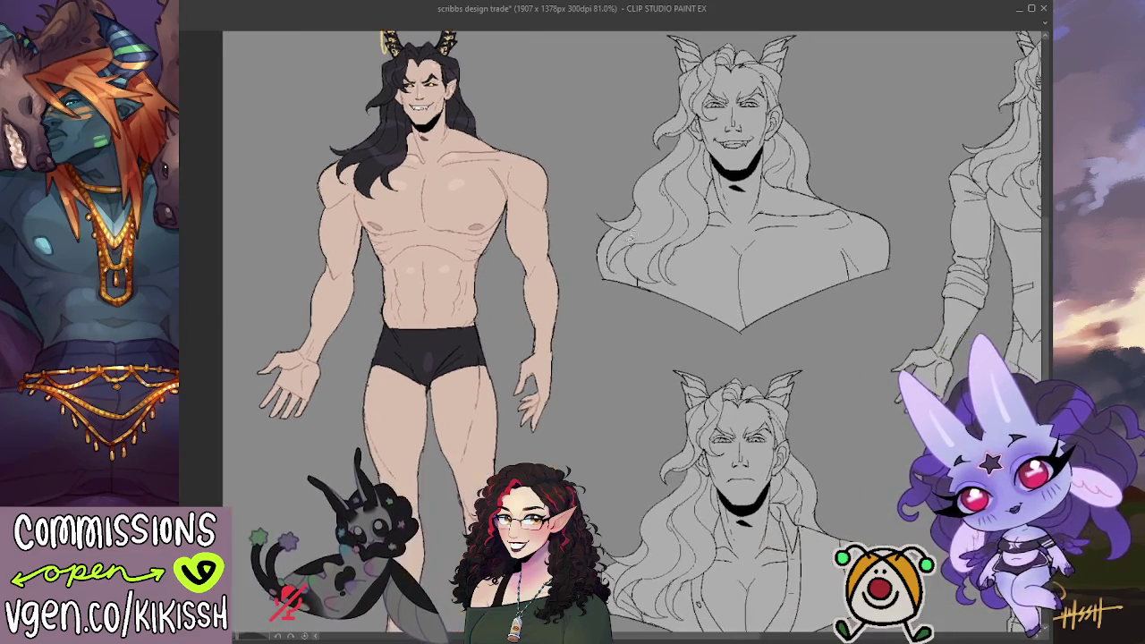
mouse_move(624, 215)
left_mouse_down()
mouse_move(637, 264)
mouse_move(779, 162)
mouse_move(718, 63)
mouse_move(707, 177)
left_mouse_up()
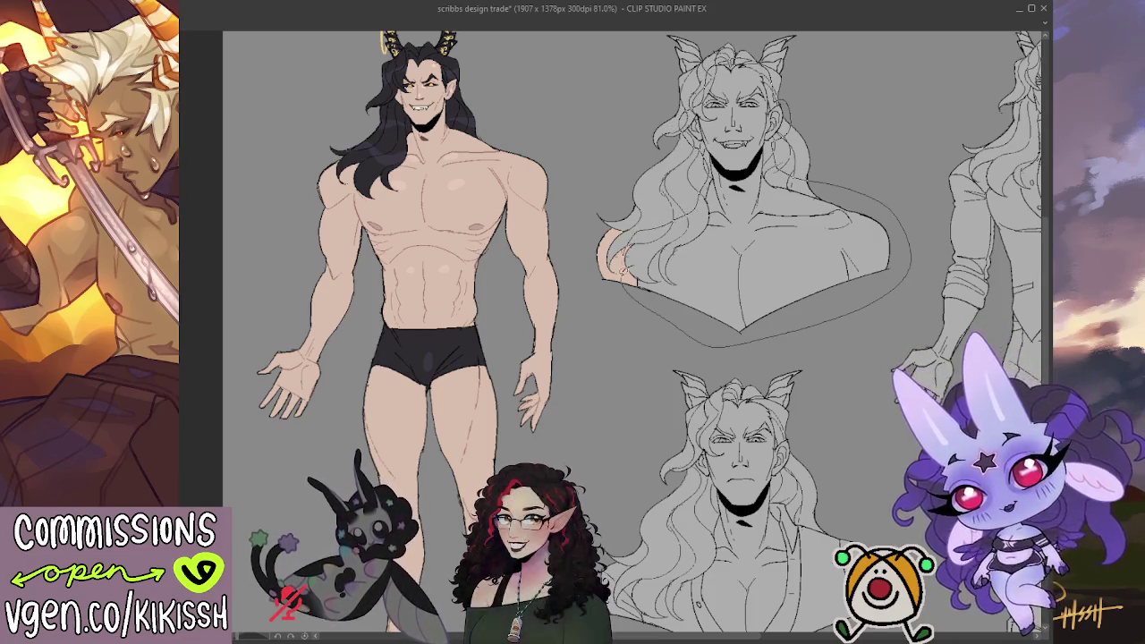
Fill the grinning bust's face, neck and chest with skin tone and its long hair black
left_click_drag(707, 180, 639, 229)
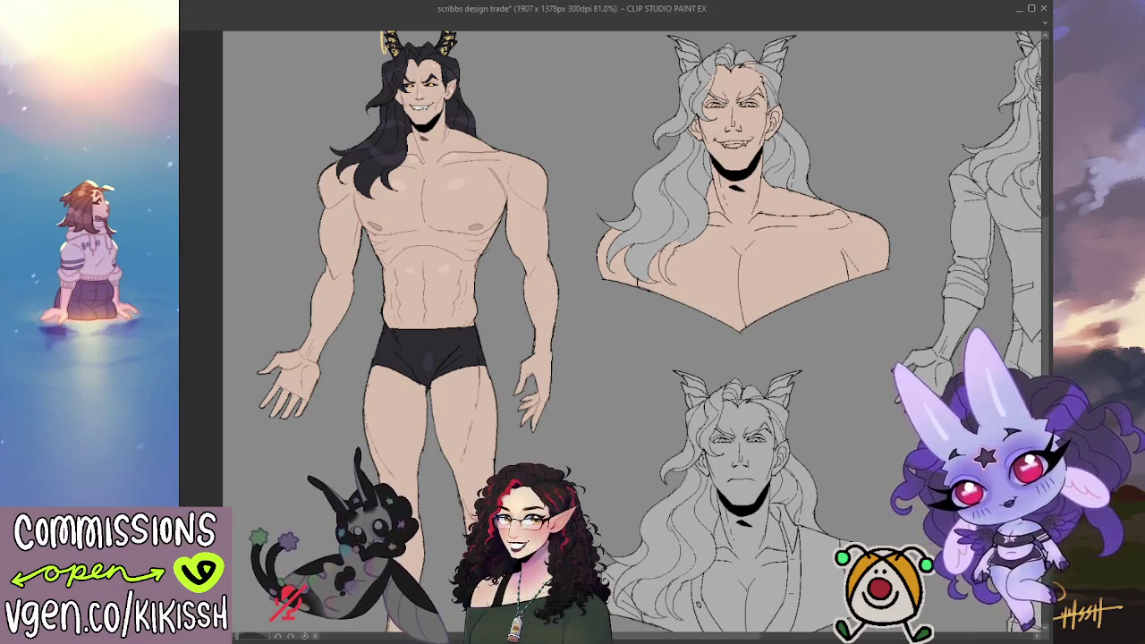
mouse_move(609, 207)
left_mouse_down()
mouse_move(594, 242)
mouse_move(677, 286)
mouse_move(720, 230)
mouse_move(718, 192)
left_mouse_up()
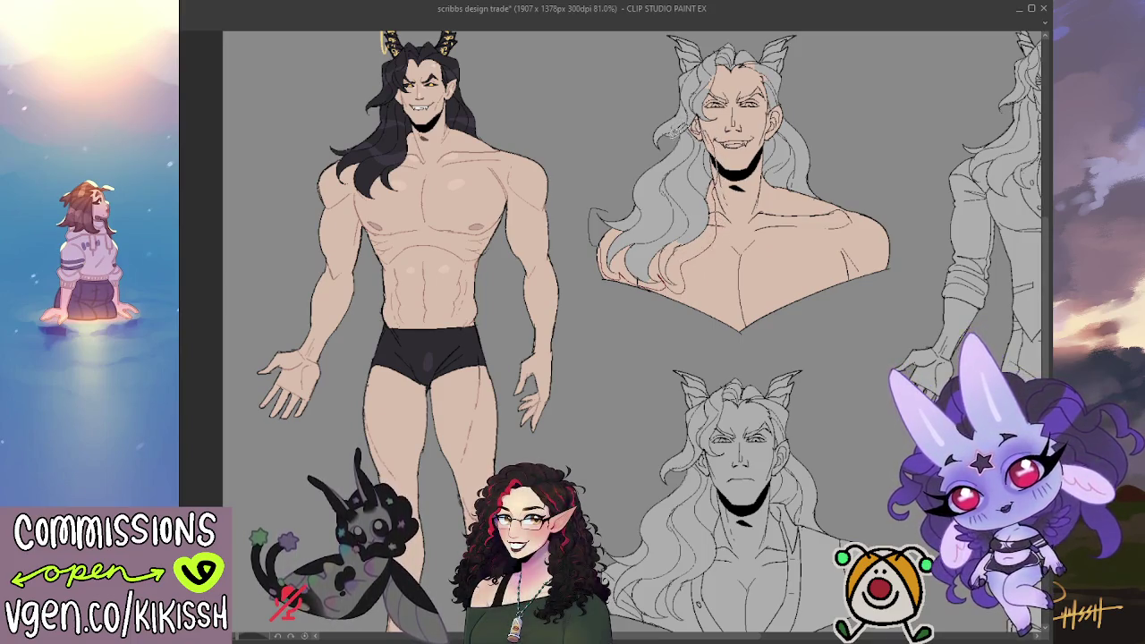
left_click_drag(668, 142, 618, 194)
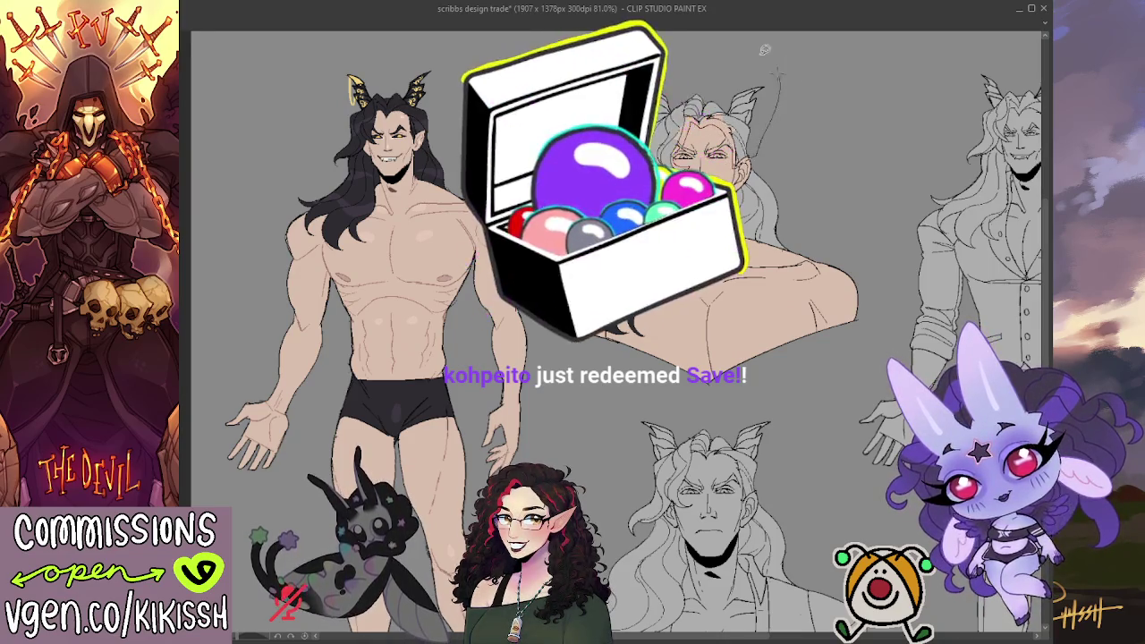
left_click(713, 85)
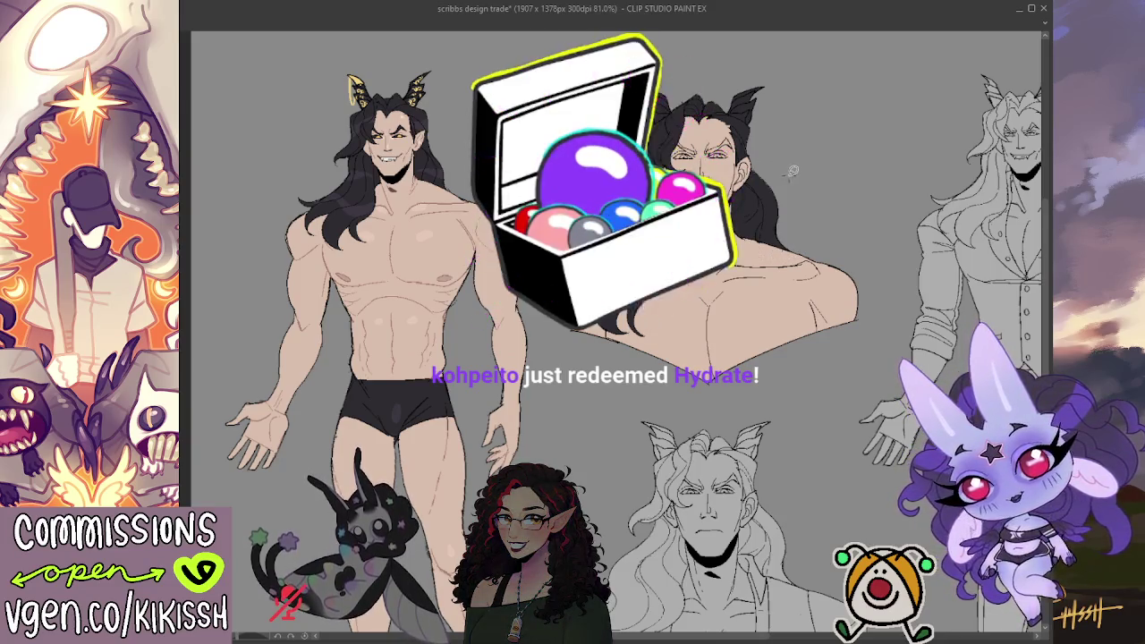
scroll(791, 161, "up", 2)
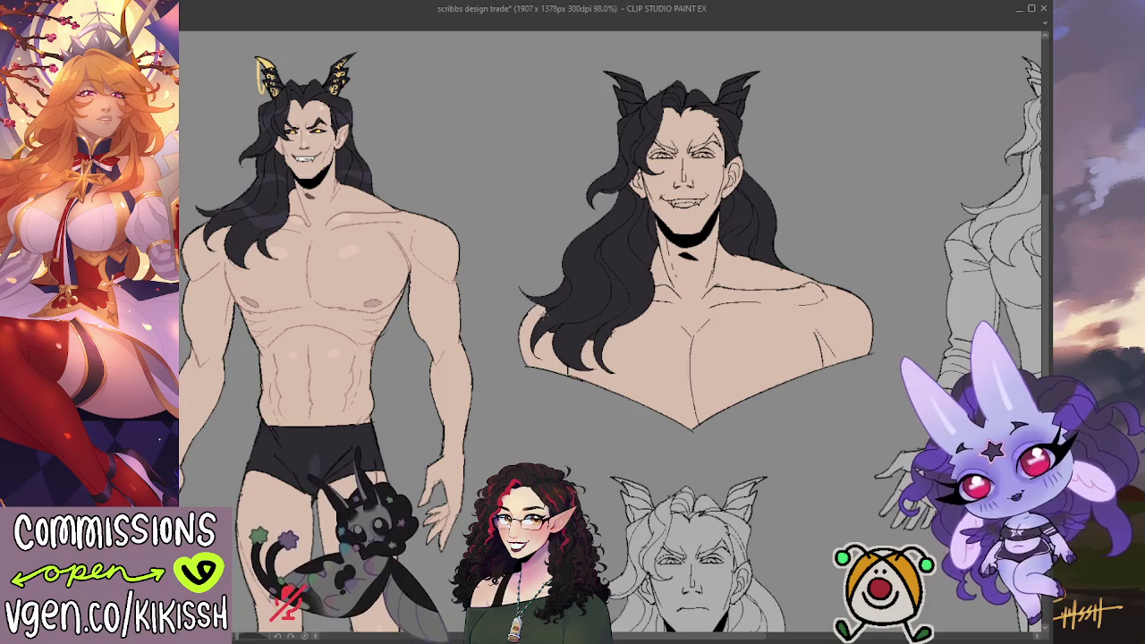
scroll(545, 313, "up", 3)
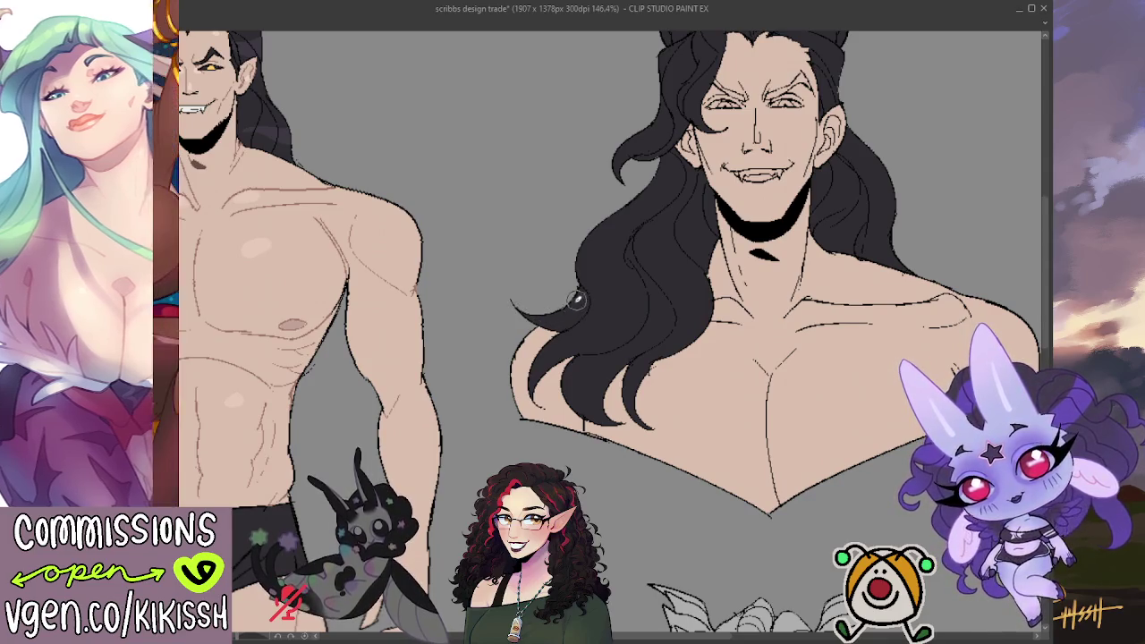
Paint a wide toothy grin and golden yellow irises on the bust at 146.4% zoom
scroll(579, 286, "down", 1)
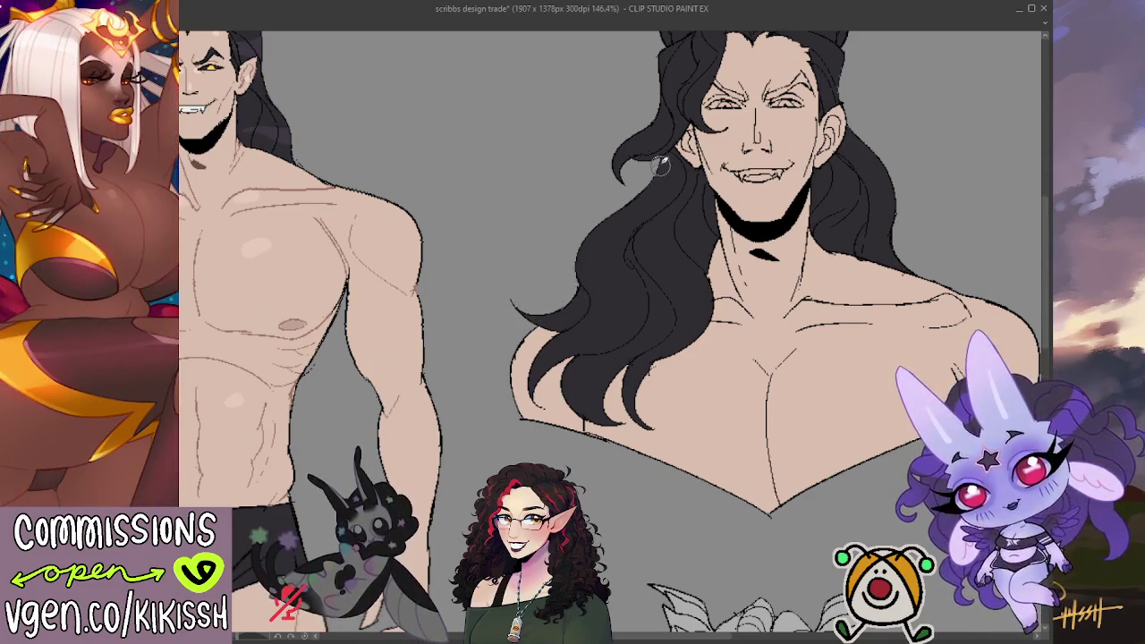
scroll(588, 291, "up", 1)
left_click_drag(587, 292, 554, 267)
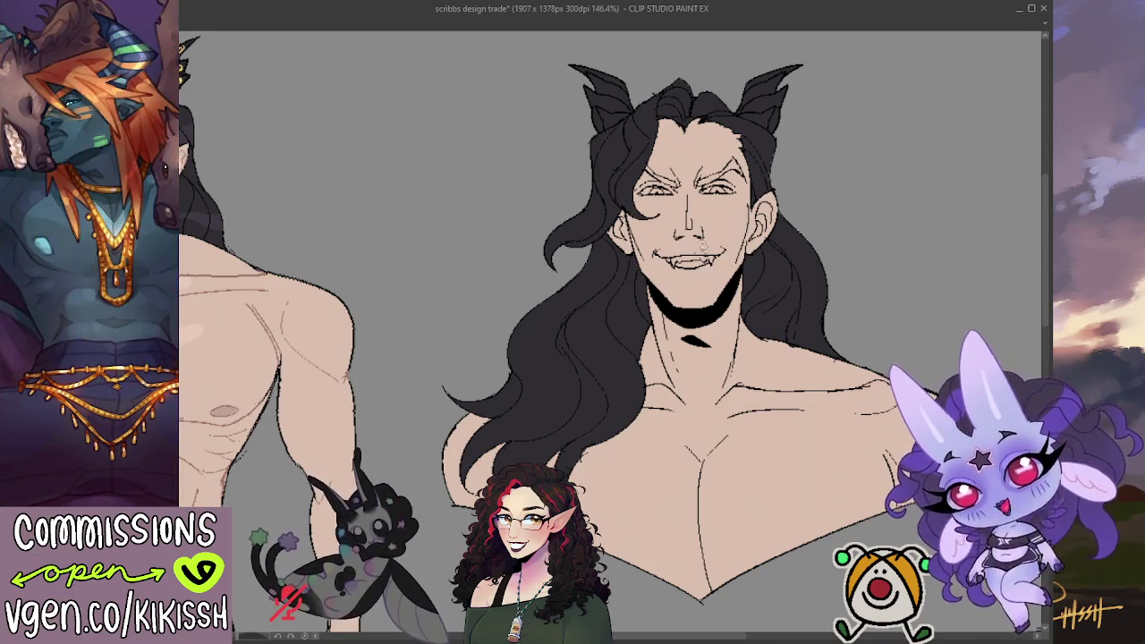
left_click_drag(659, 255, 715, 262)
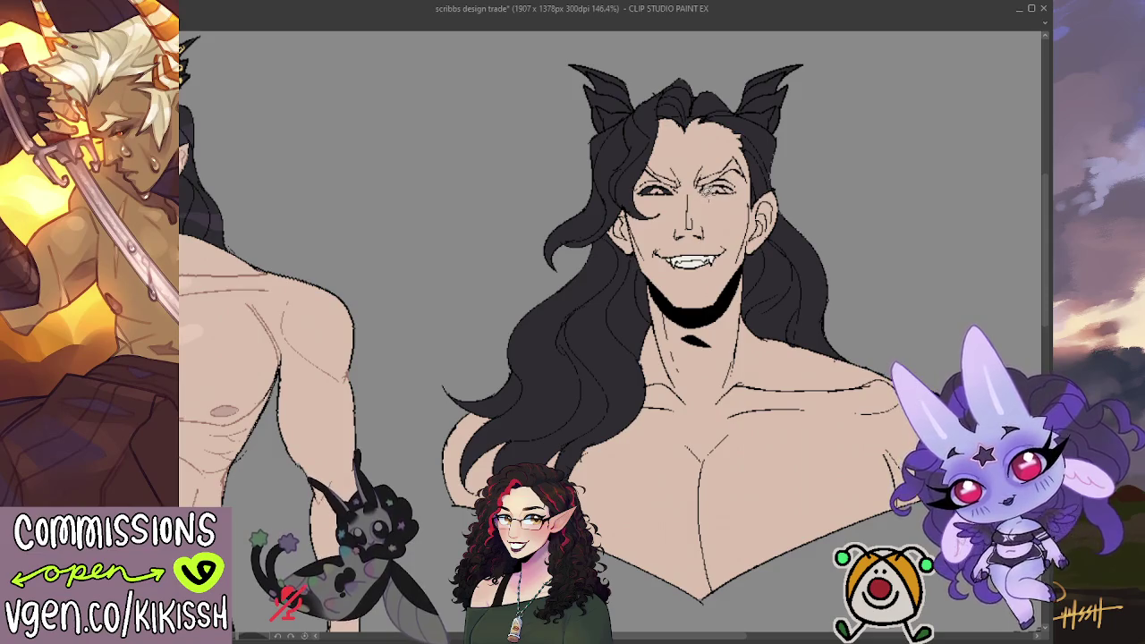
left_click_drag(703, 190, 748, 181)
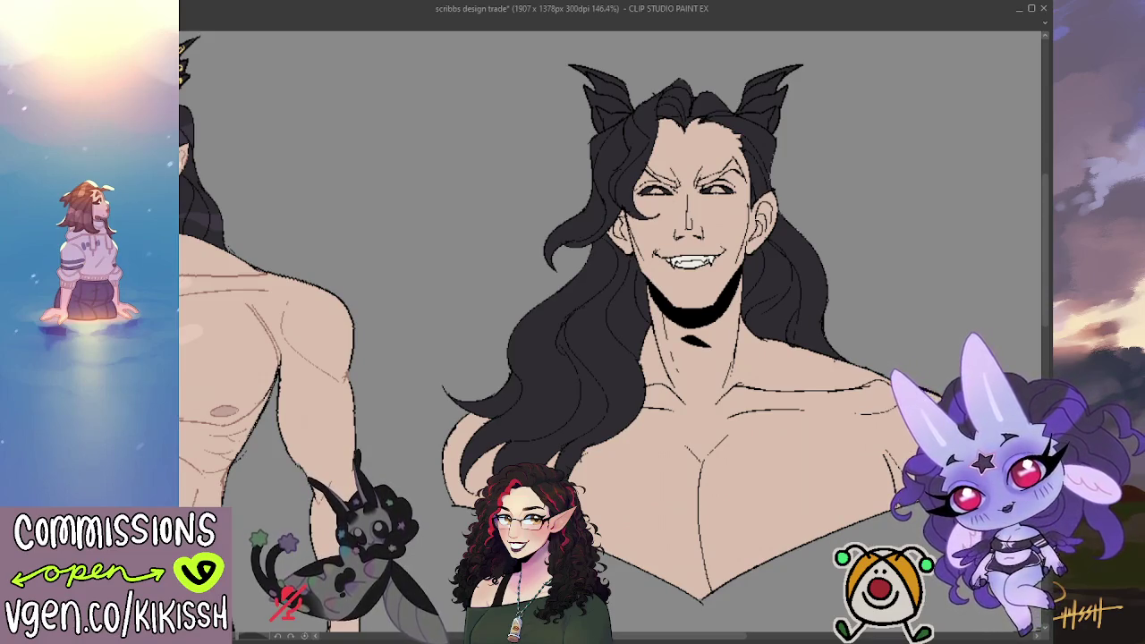
left_click_drag(652, 188, 730, 190)
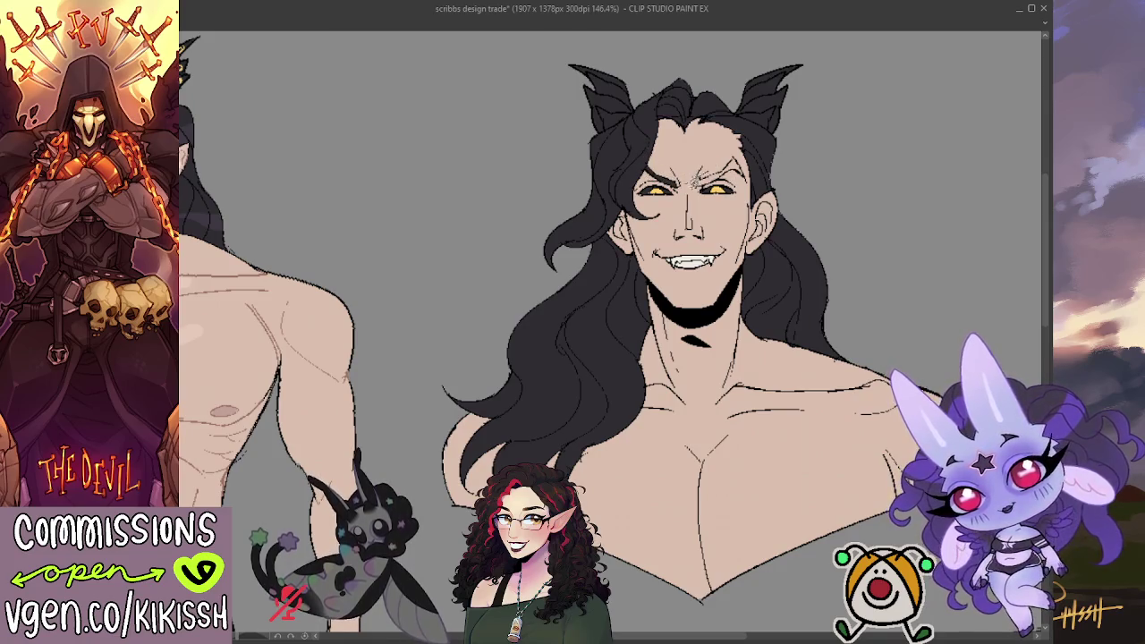
Darken the grinning bust's eyebrows and add gold ornaments to its left horn
left_click_drag(709, 172, 745, 153)
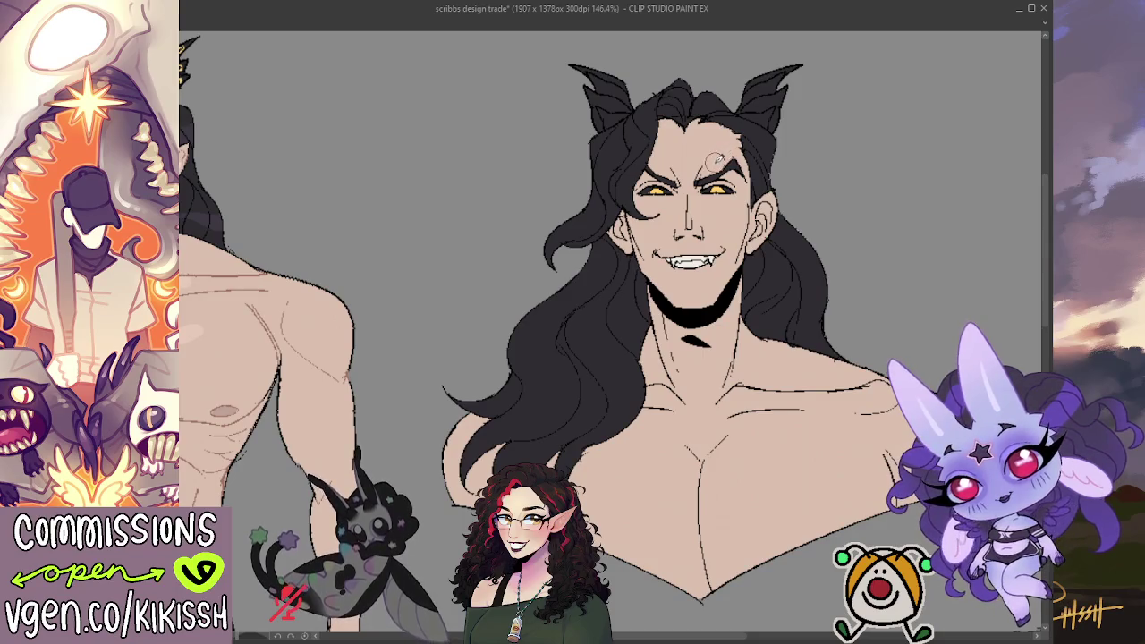
mouse_move(713, 160)
left_mouse_down()
mouse_move(684, 156)
mouse_move(742, 172)
left_mouse_up()
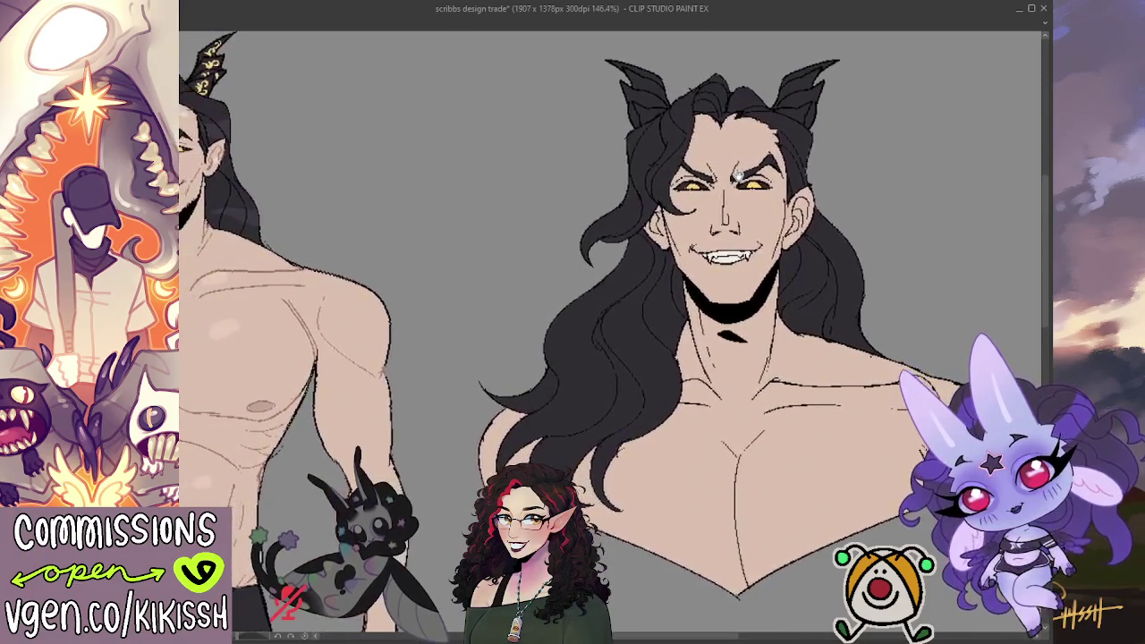
left_click_drag(741, 174, 747, 194)
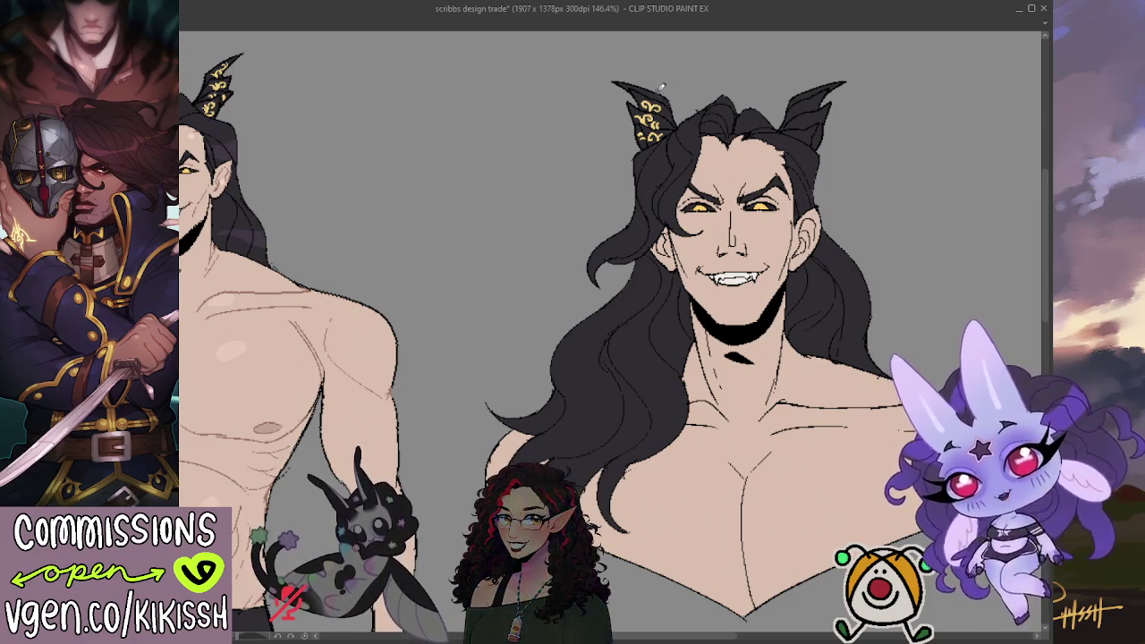
Add gold swirl ornaments to both bust horns and save 'scribbs design trade'
left_click_drag(803, 142, 780, 128)
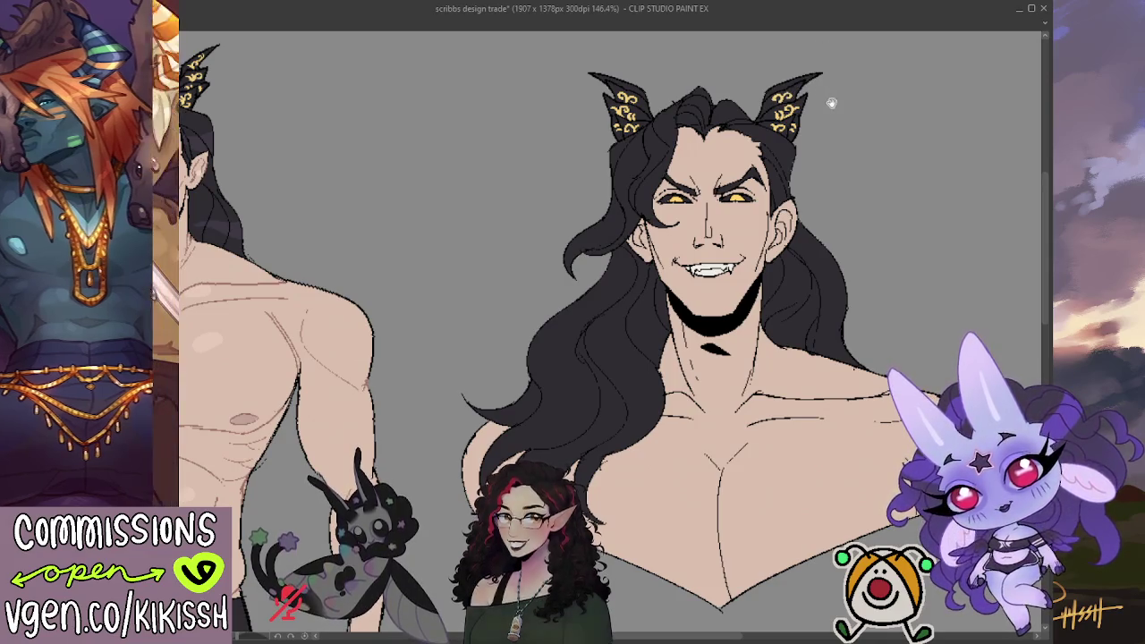
left_click_drag(828, 98, 835, 100)
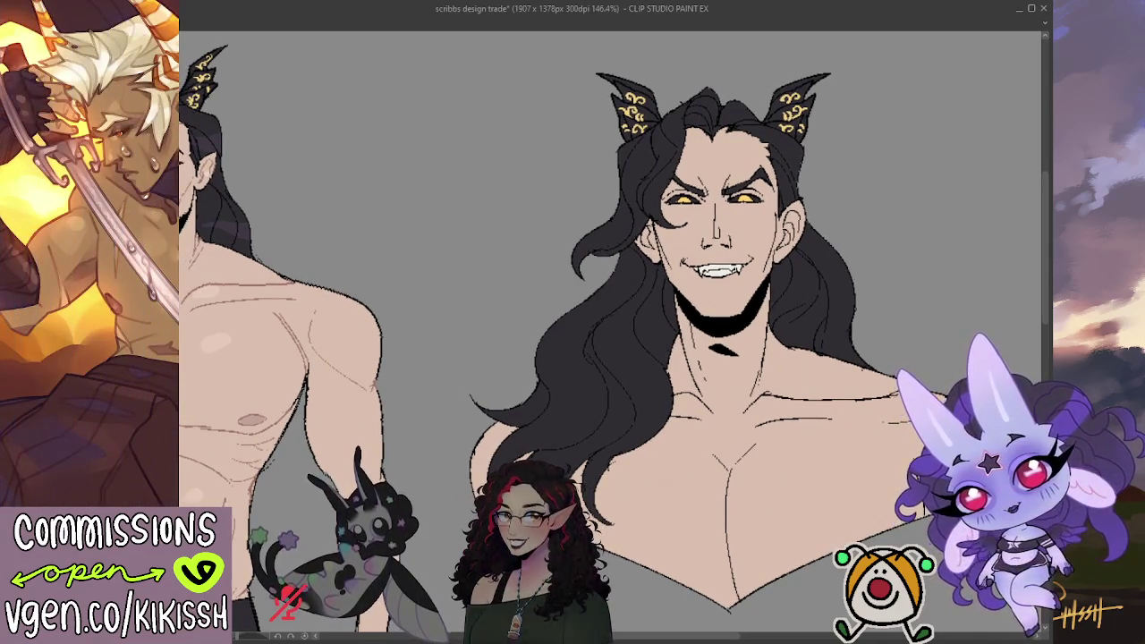
left_click_drag(572, 331, 694, 349)
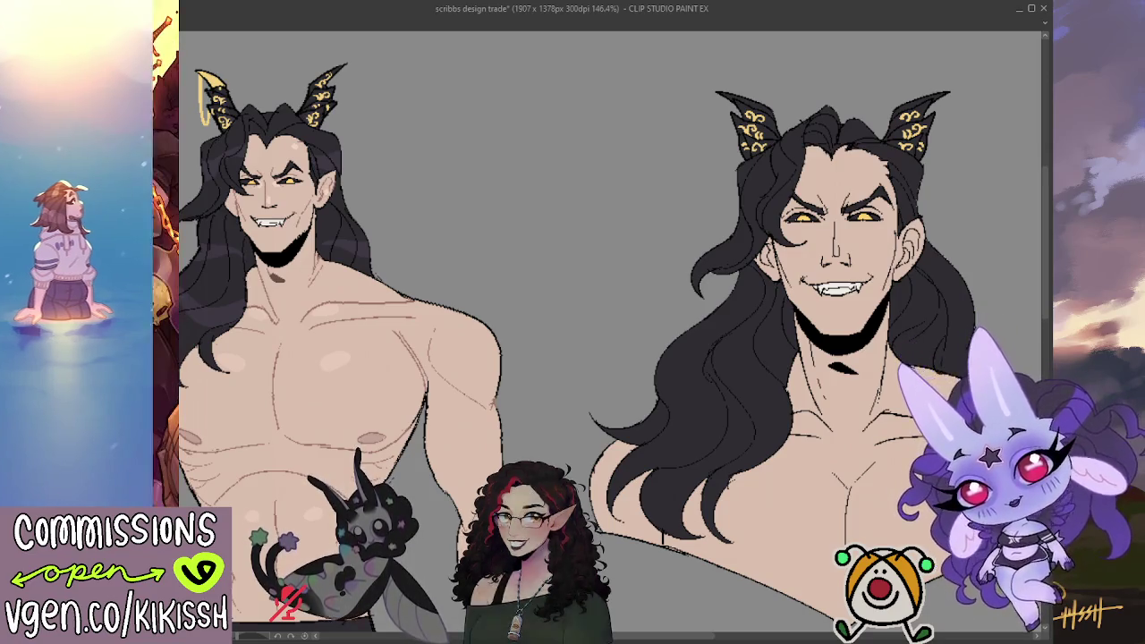
left_click_drag(831, 513, 646, 491)
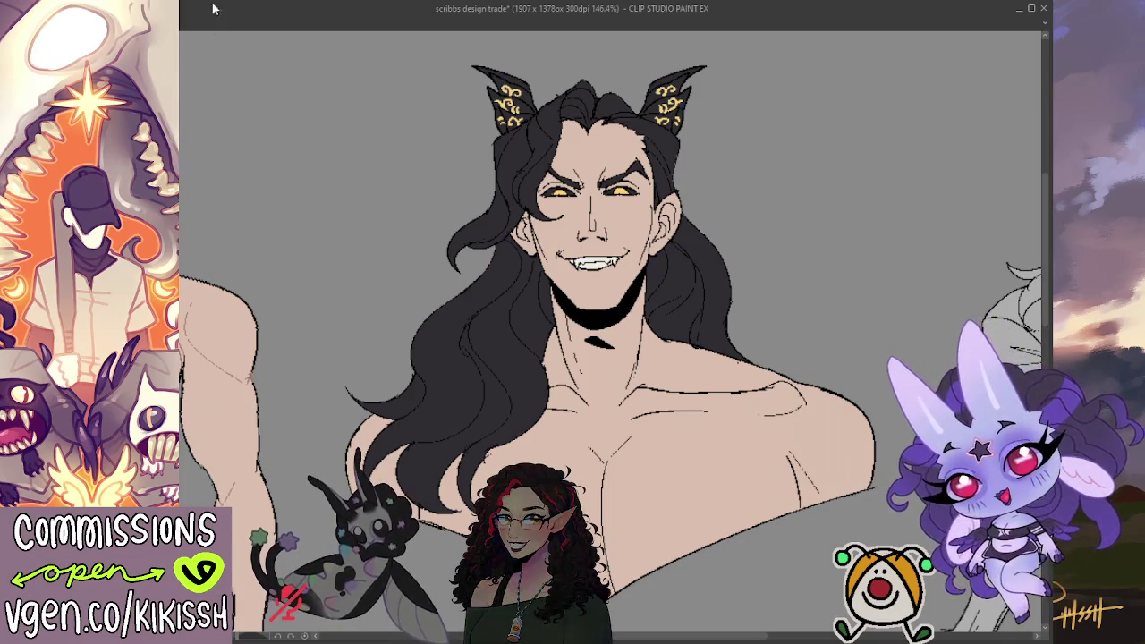
key("ctrl+s")
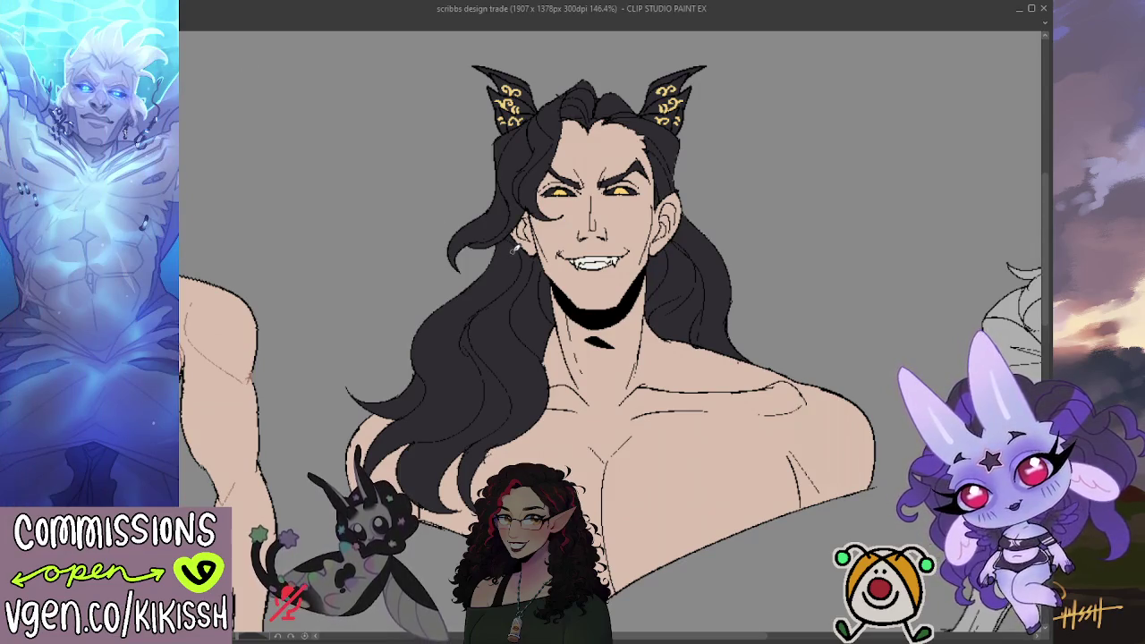
Review the whole character sheet, then re-save 'scribbs design trade' with the latest colours
scroll(514, 251, "down", 2)
scroll(515, 250, "down", 2)
scroll(517, 245, "down", 2)
scroll(521, 238, "down", 2)
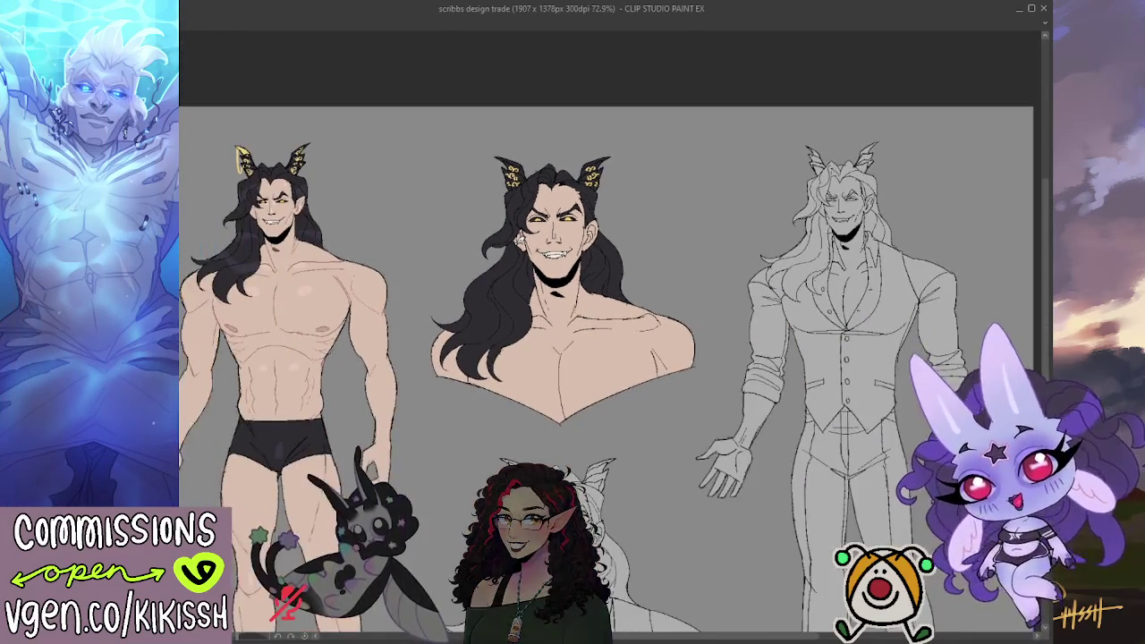
scroll(510, 241, "up", 2)
scroll(501, 243, "up", 2)
scroll(497, 243, "up", 2)
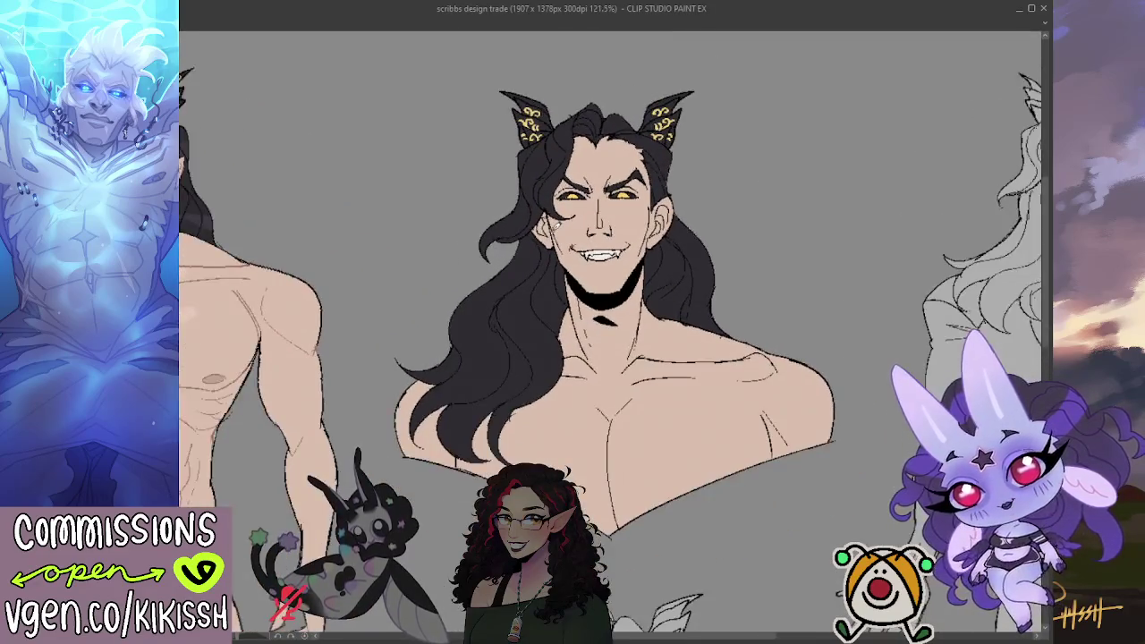
scroll(573, 251, "left", 2)
scroll(644, 295, "left", 2)
scroll(687, 322, "left", 2)
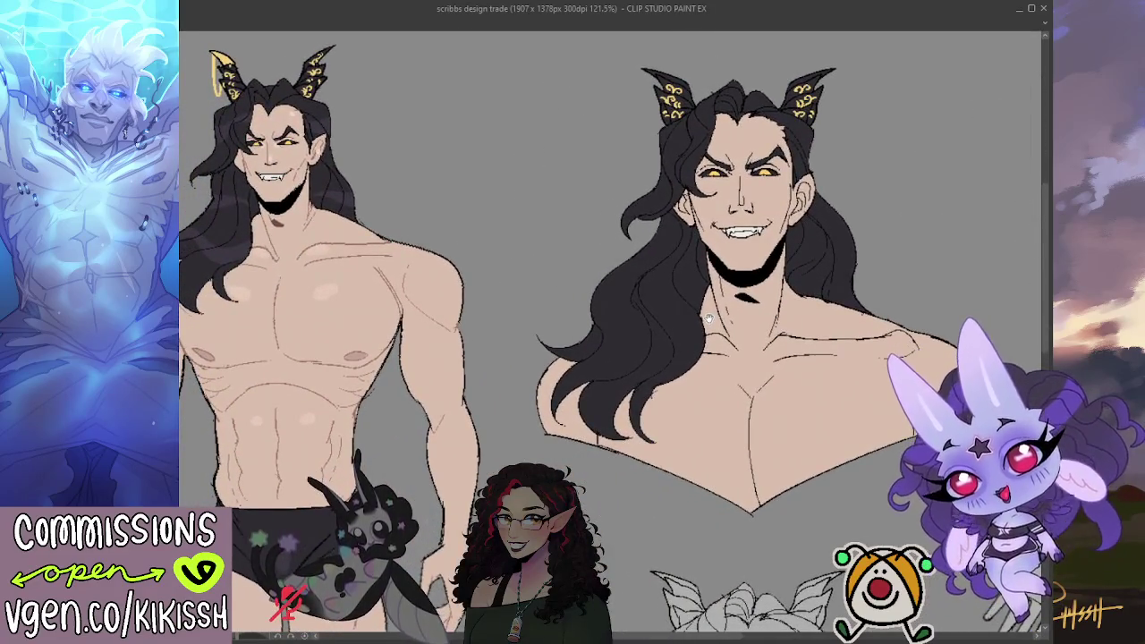
left_click_drag(708, 319, 632, 318)
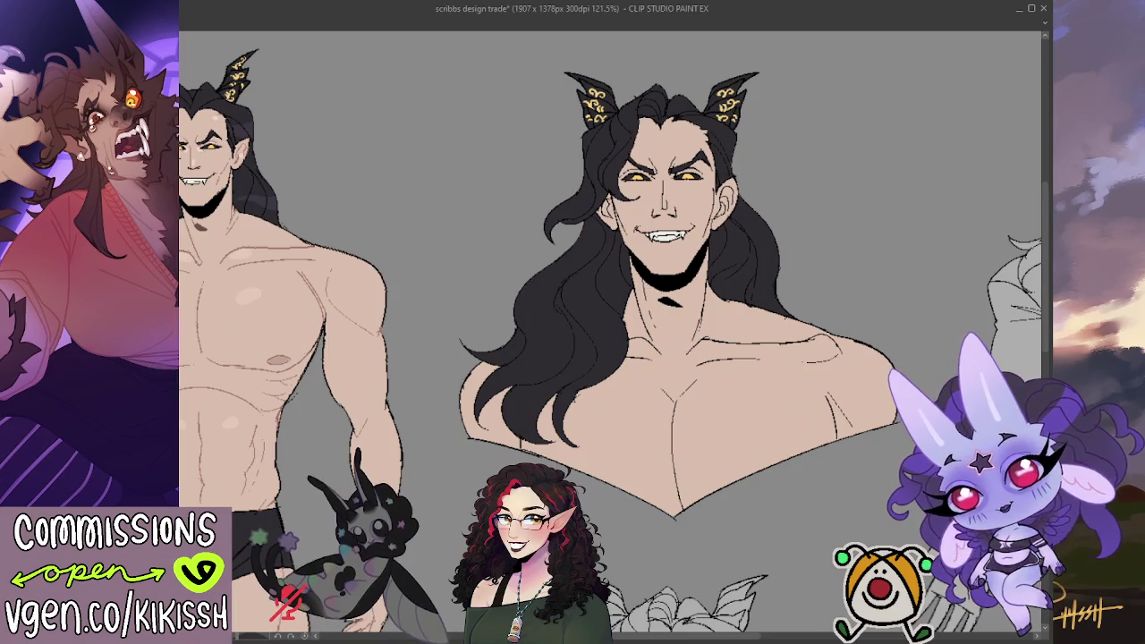
left_click_drag(626, 358, 655, 349)
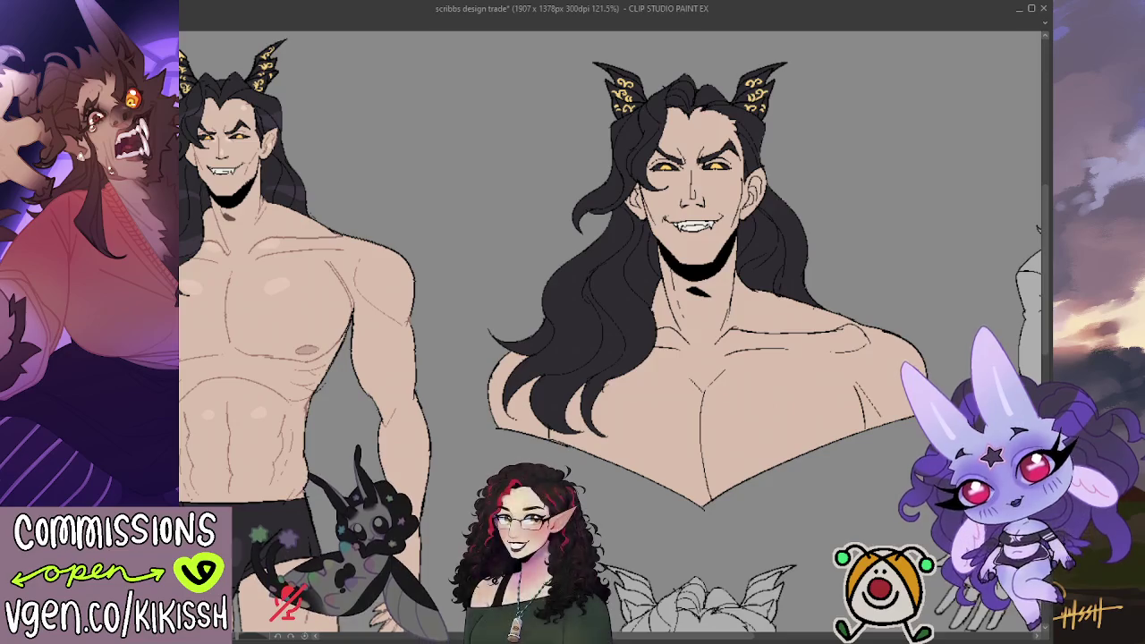
left_click_drag(548, 424, 519, 402)
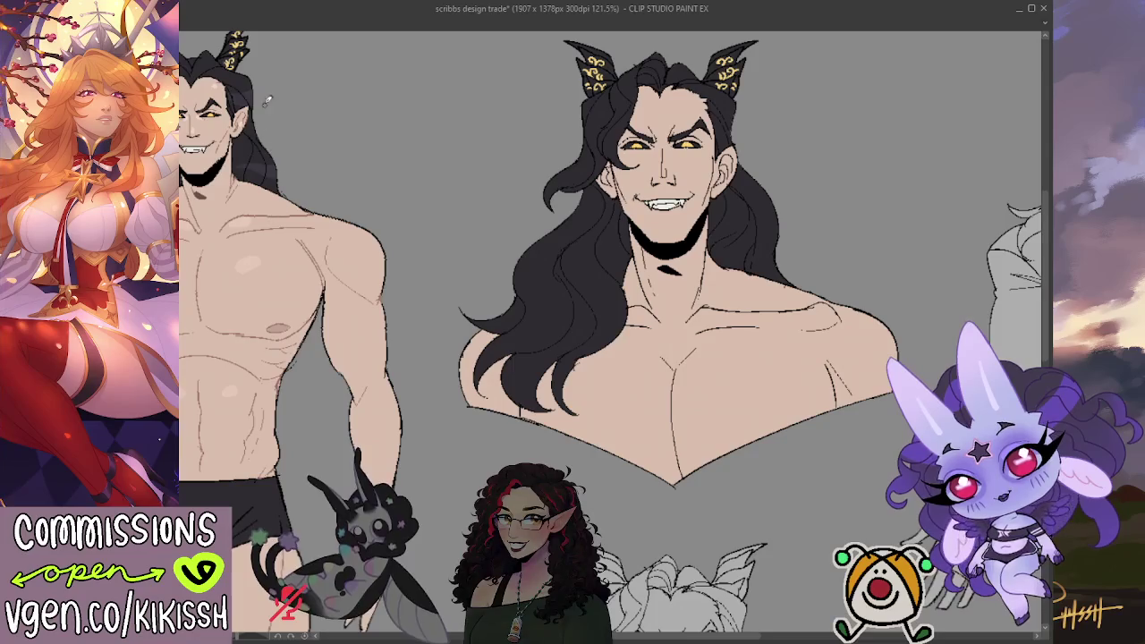
key("ctrl+s")
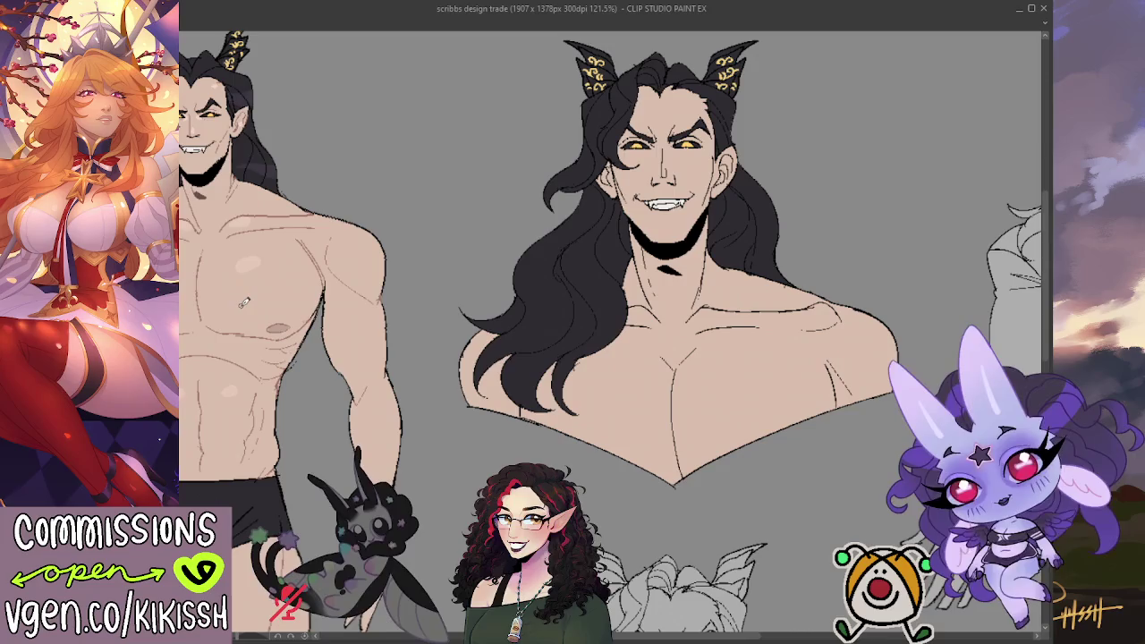
Zoom in on the grinning bust's face and paint a small touch-up over its left eye
left_click_drag(243, 305, 250, 313)
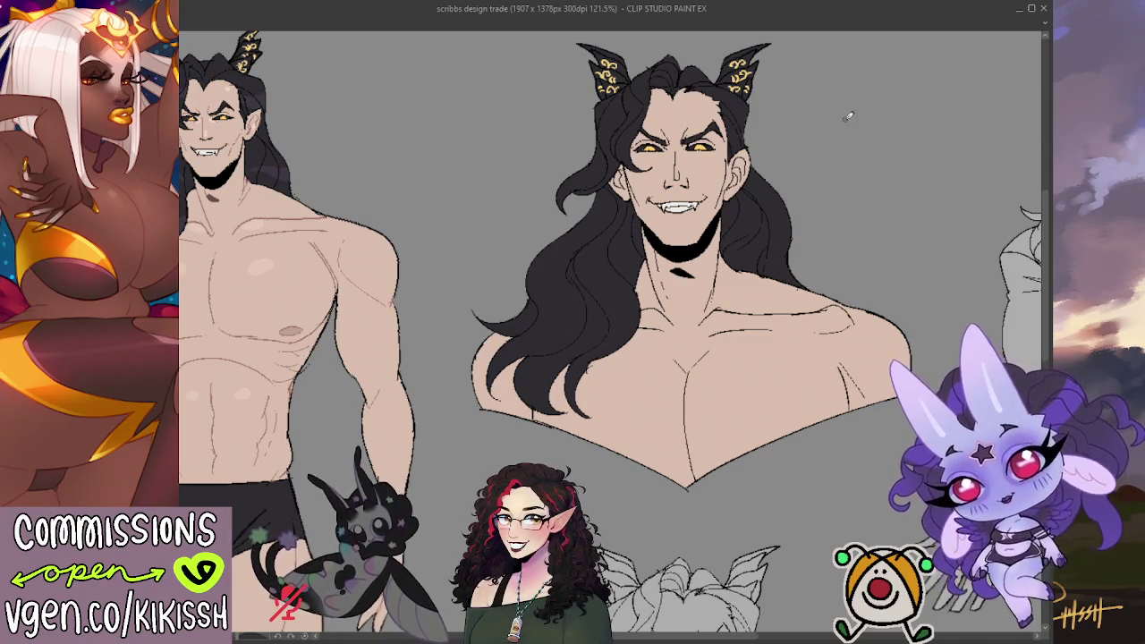
scroll(754, 193, "up", 2)
left_click_drag(755, 193, 739, 266)
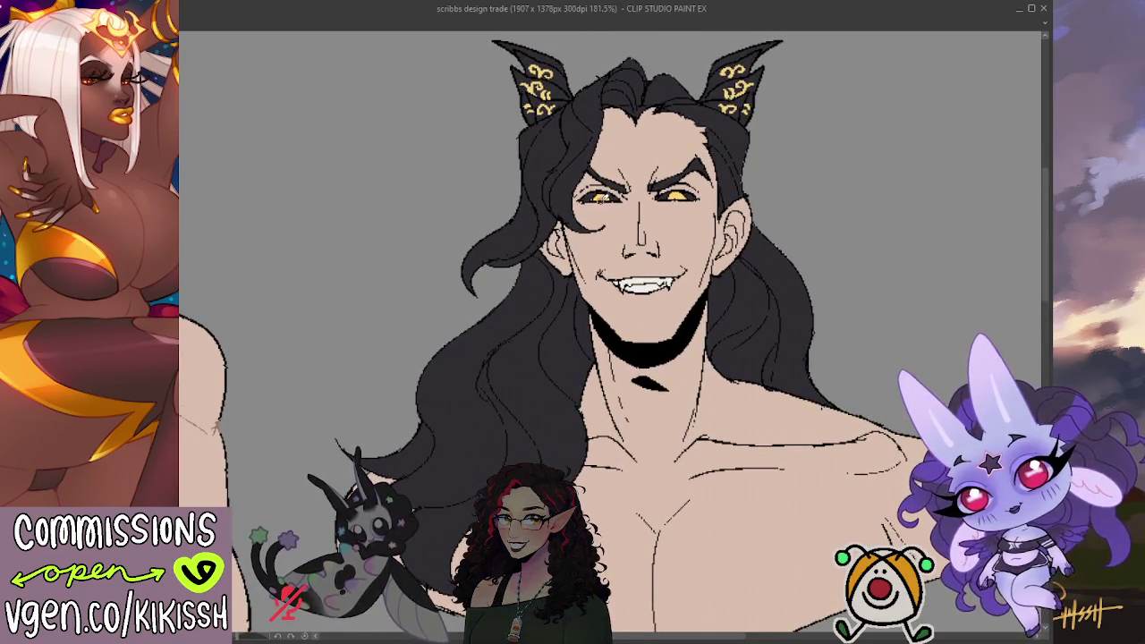
left_click_drag(601, 198, 603, 198)
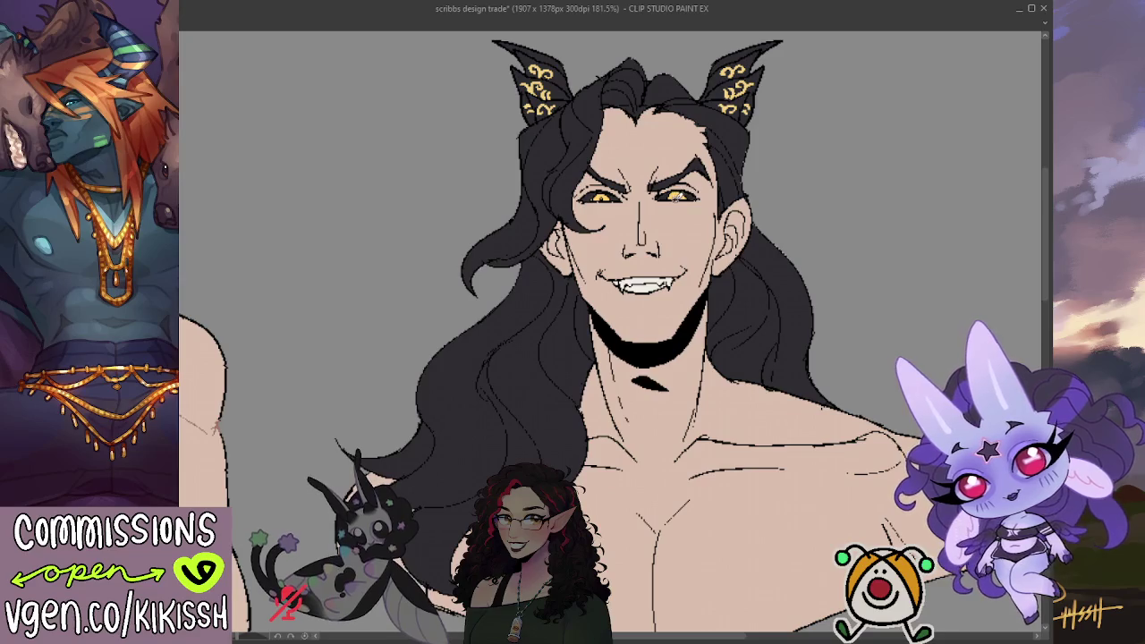
Darken the outer corner of the grinning bust's right eye
left_click_drag(680, 195, 706, 193)
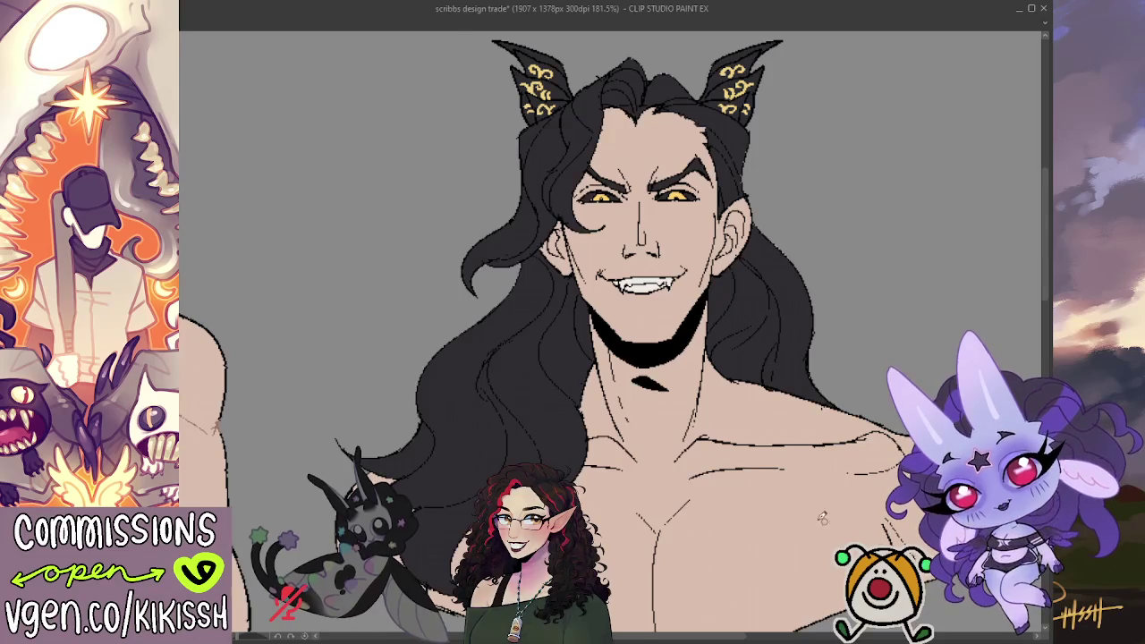
mouse_move(741, 543)
left_mouse_down()
mouse_move(859, 537)
mouse_move(896, 504)
left_mouse_up()
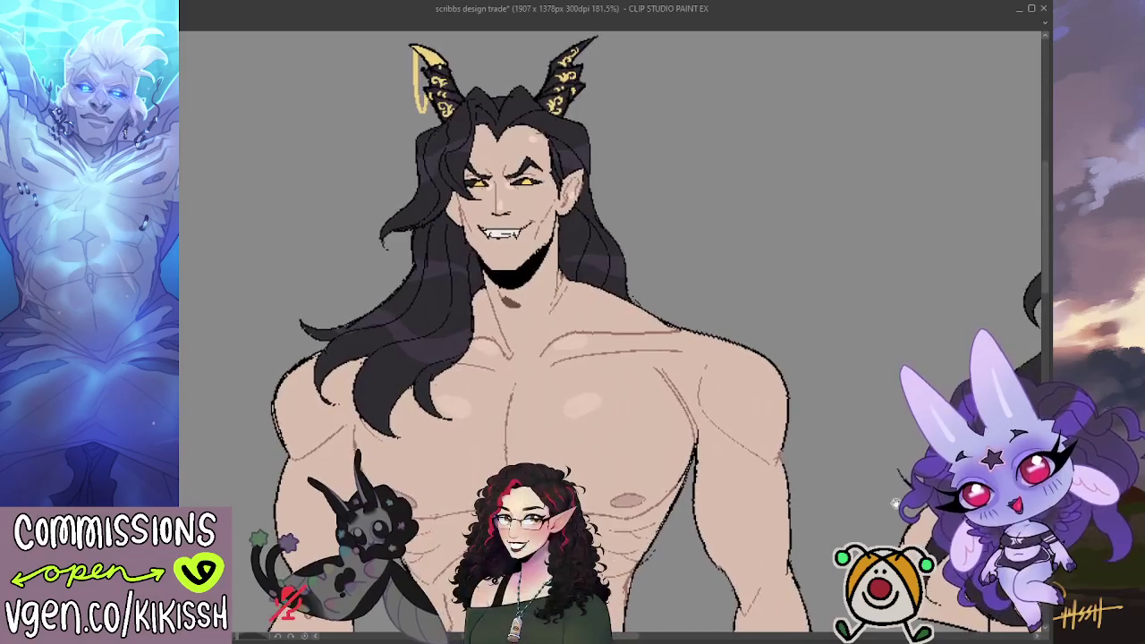
scroll(896, 504, "down", 2)
scroll(895, 504, "down", 2)
scroll(806, 358, "down", 1)
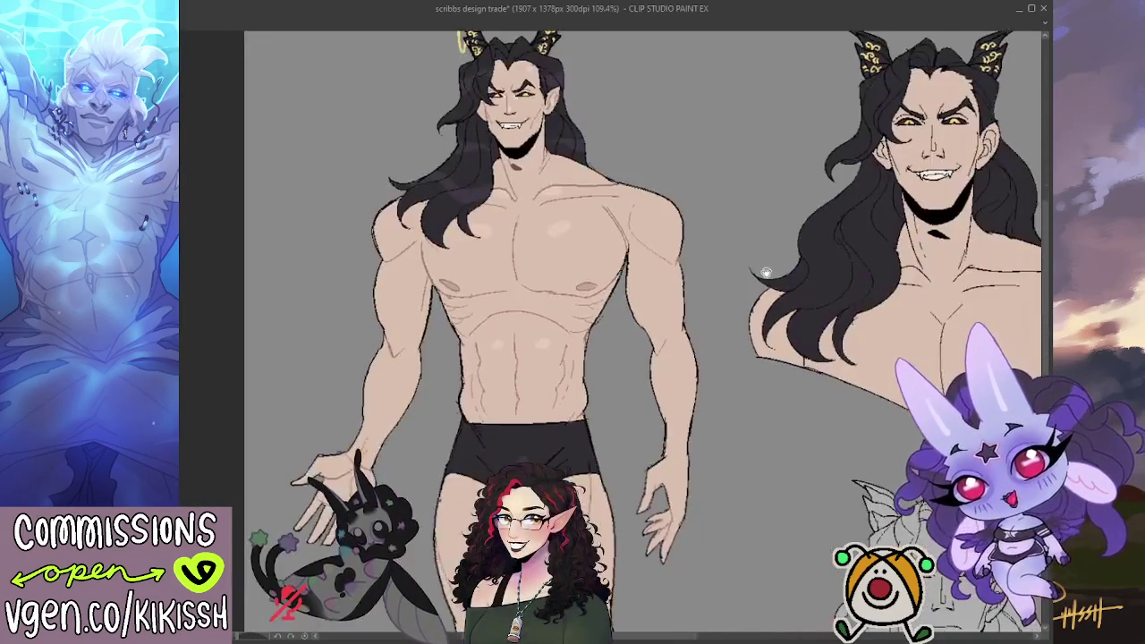
left_click_drag(824, 346, 798, 327)
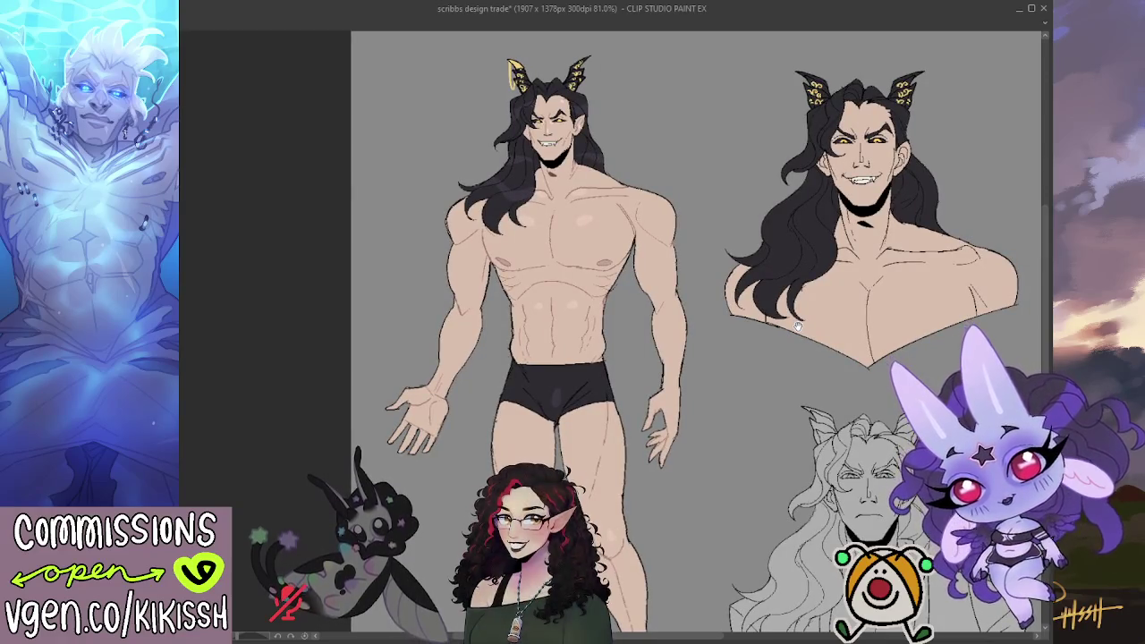
scroll(627, 223, "up", 2)
scroll(644, 242, "up", 2)
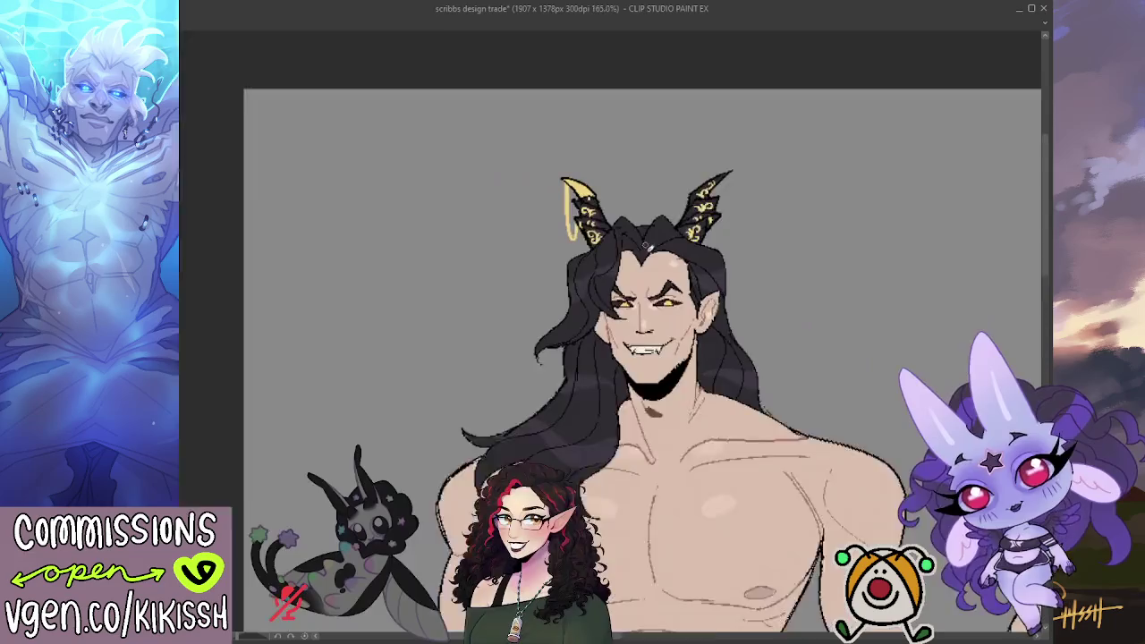
scroll(671, 250, "up", 2)
scroll(686, 256, "up", 2)
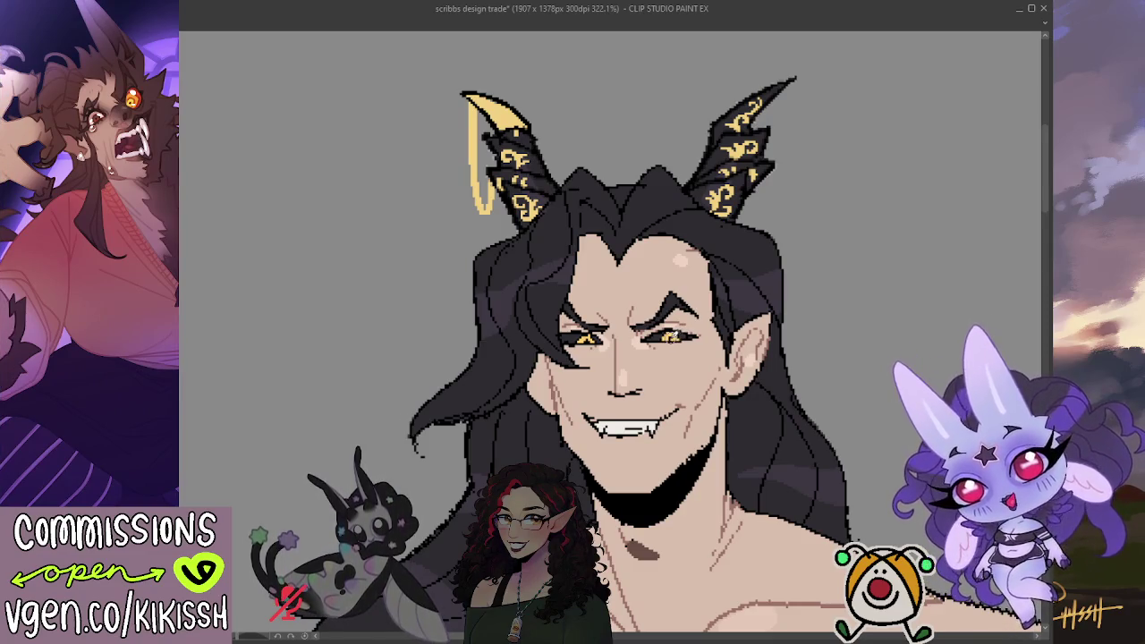
scroll(727, 302, "down", 2)
scroll(727, 302, "down", 1)
scroll(706, 305, "up", 3)
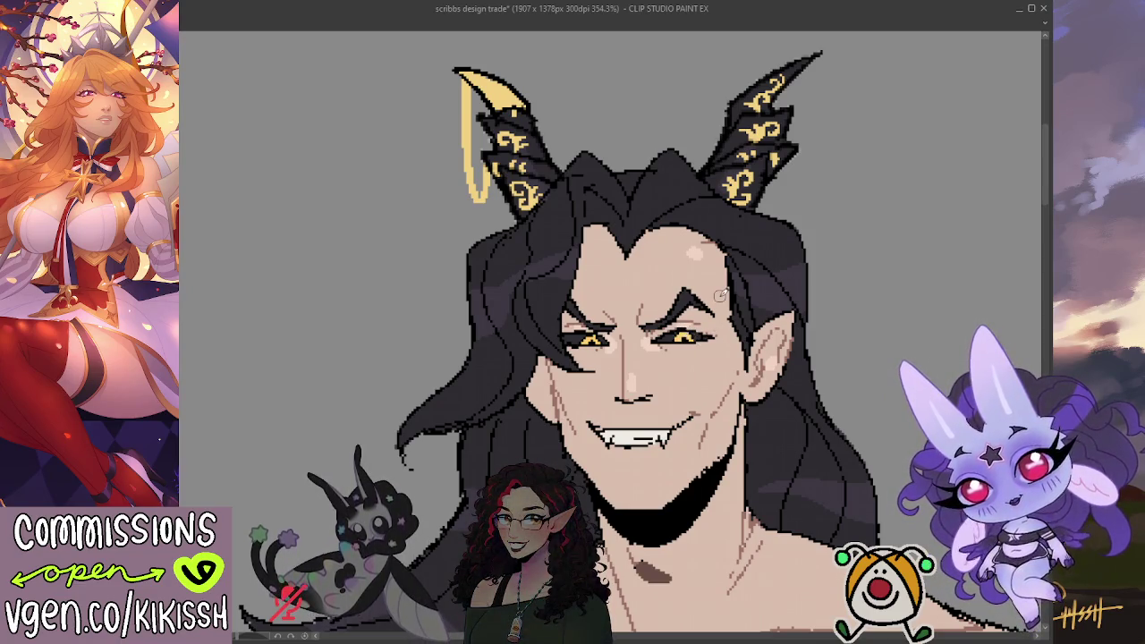
scroll(722, 296, "down", 4)
left_click_drag(674, 310, 633, 219)
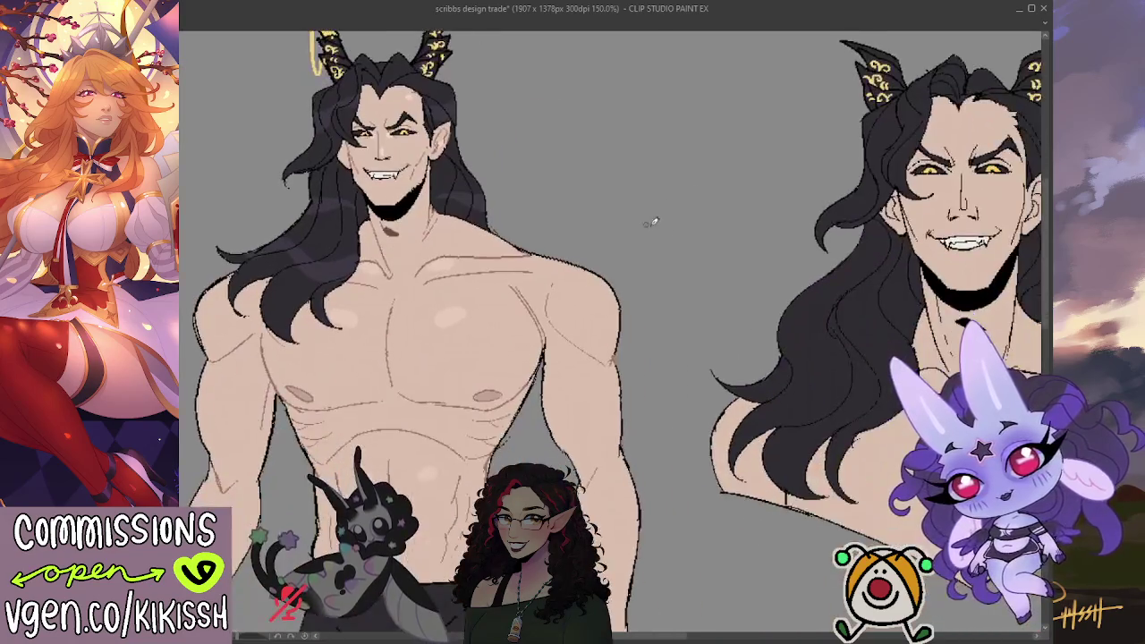
scroll(505, 267, "up", 2)
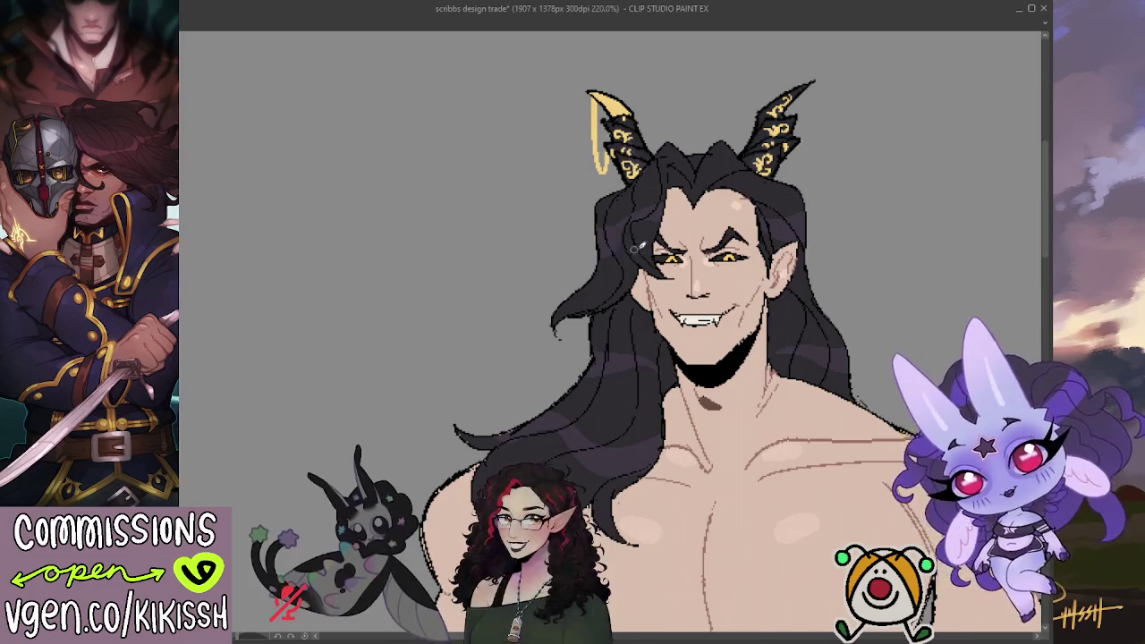
scroll(689, 327, "down", 2)
left_click_drag(814, 306, 599, 306)
scroll(598, 306, "down", 1)
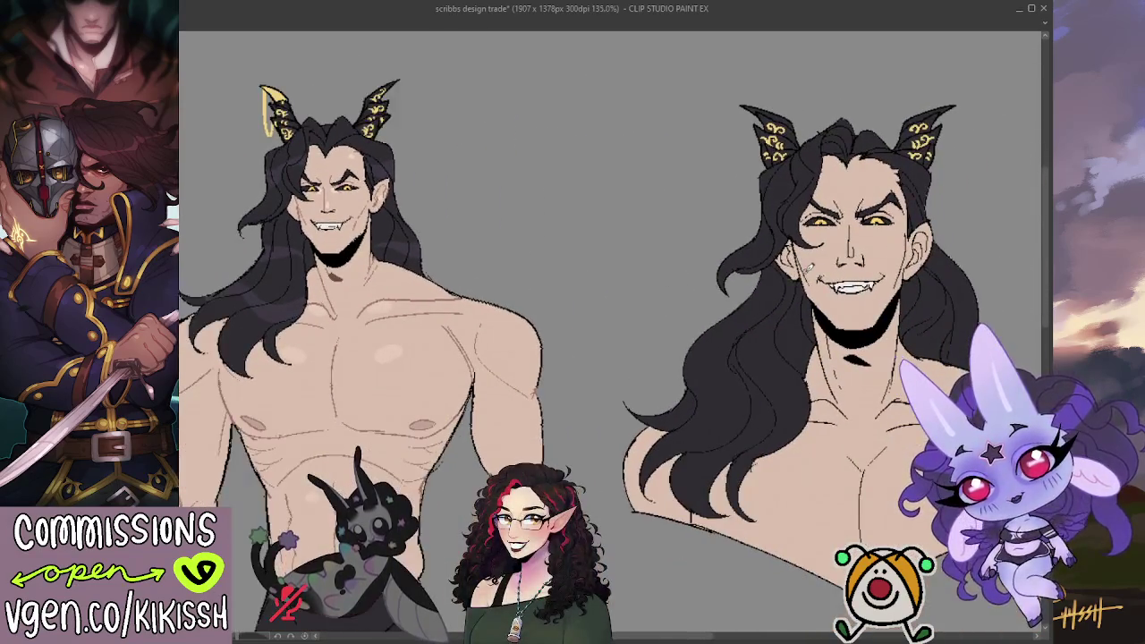
Centre the grinning bust and dab light pink blush onto its chest
left_click_drag(863, 307, 770, 332)
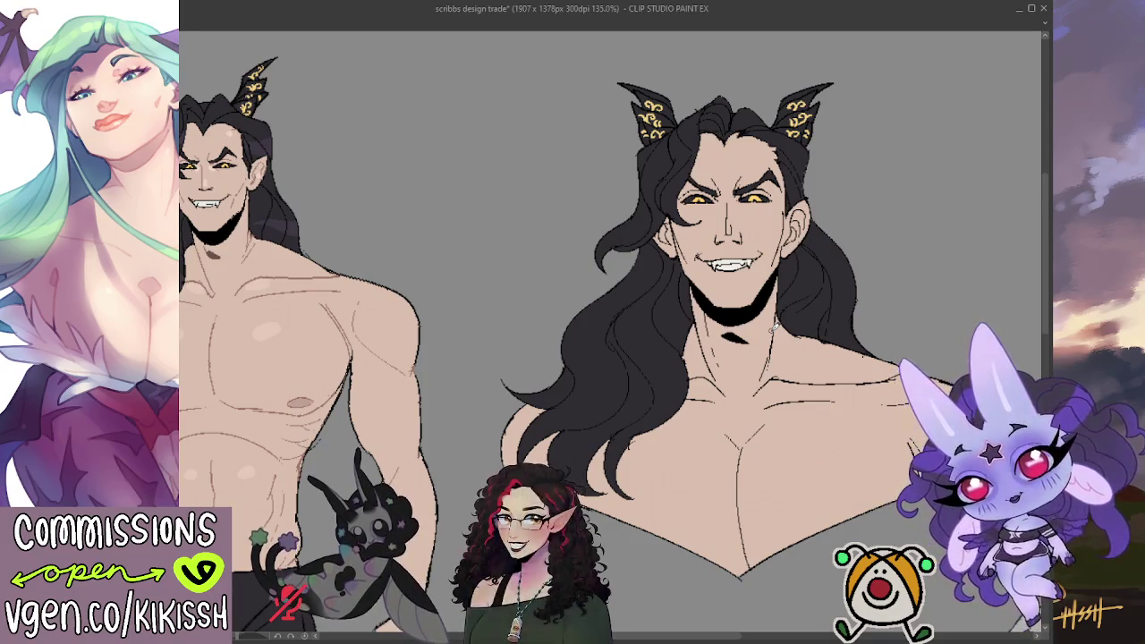
left_click_drag(773, 329, 761, 327)
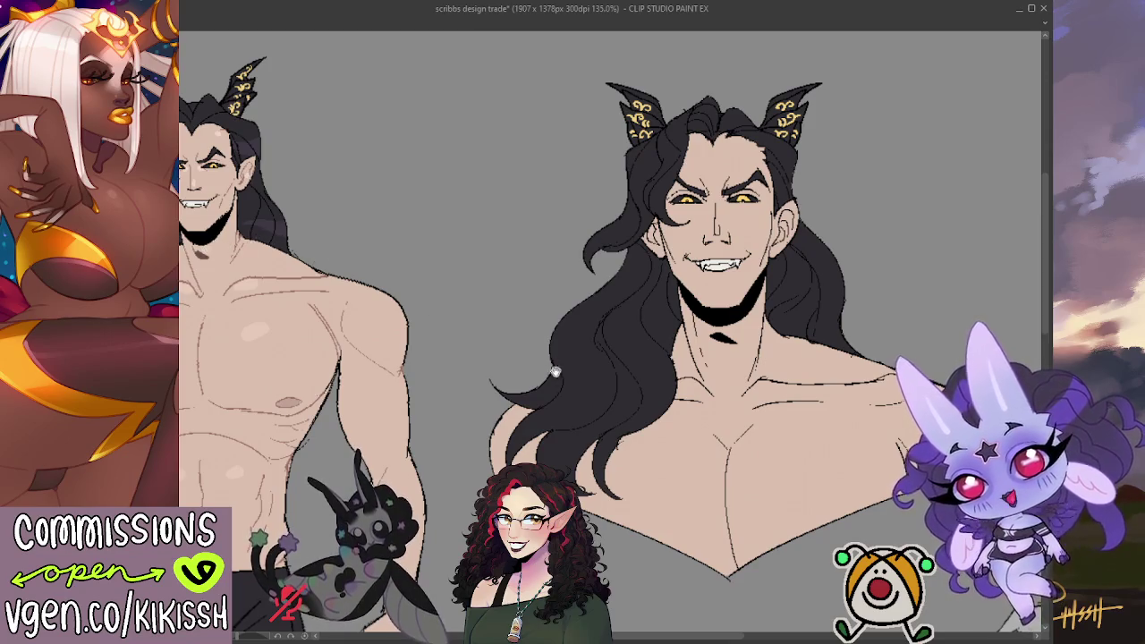
left_click_drag(552, 365, 473, 336)
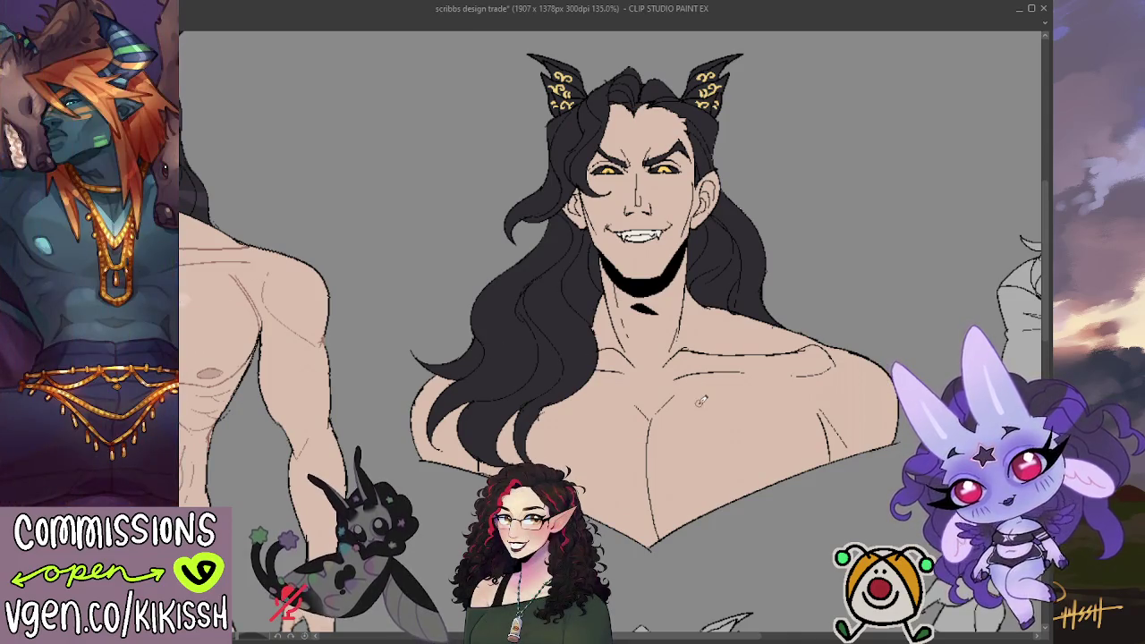
left_click(694, 420)
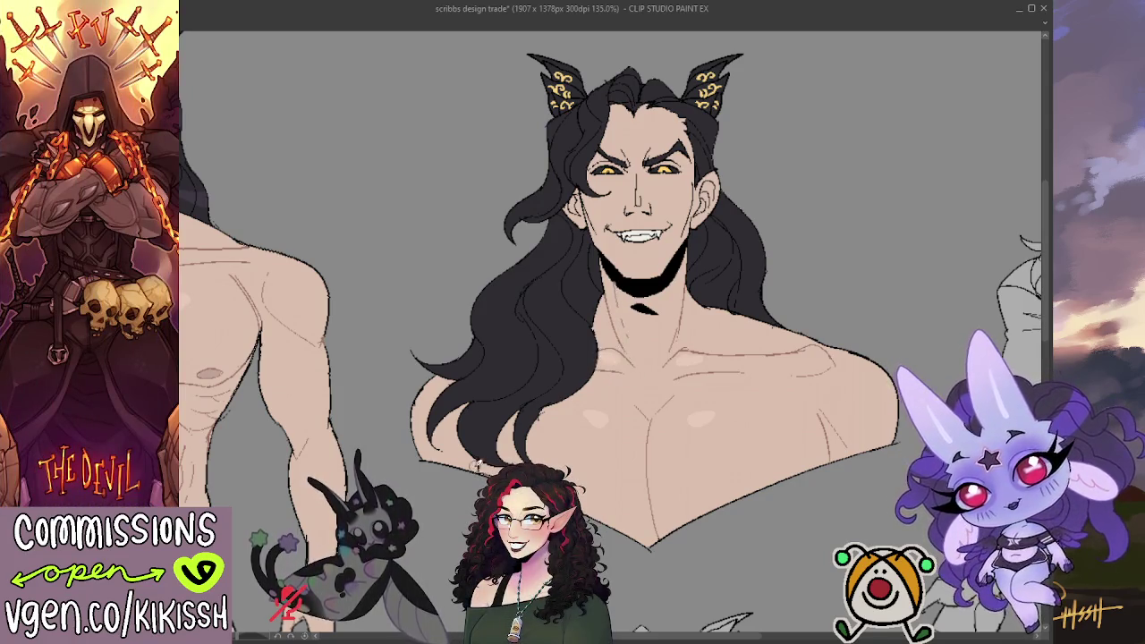
left_click_drag(476, 379, 501, 390)
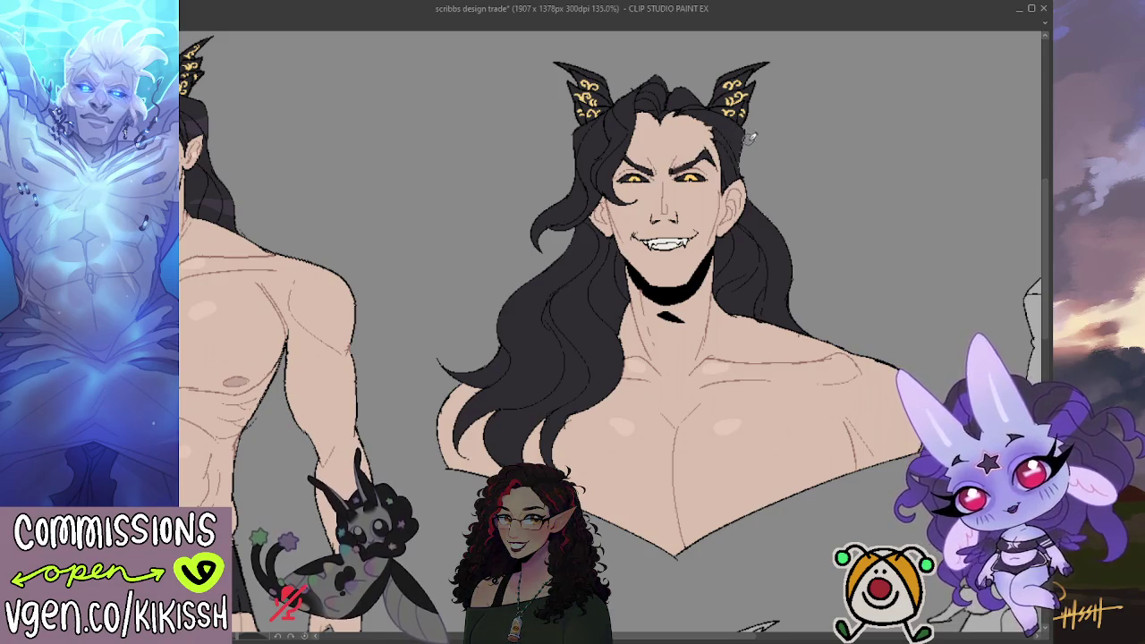
left_click_drag(845, 197, 859, 176)
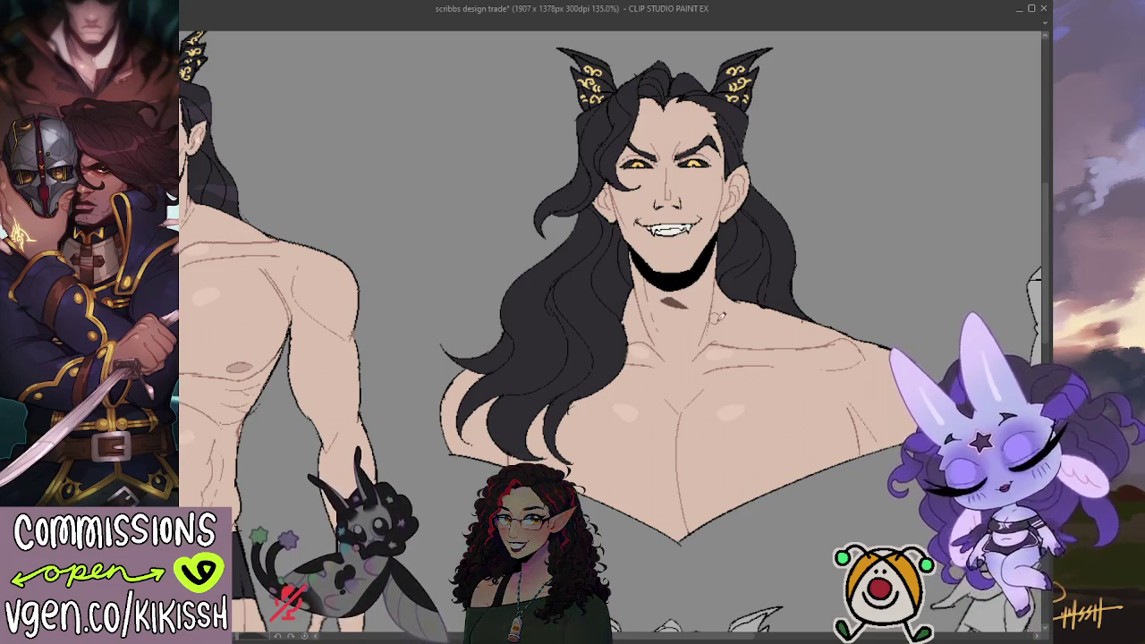
left_click_drag(756, 188, 781, 185)
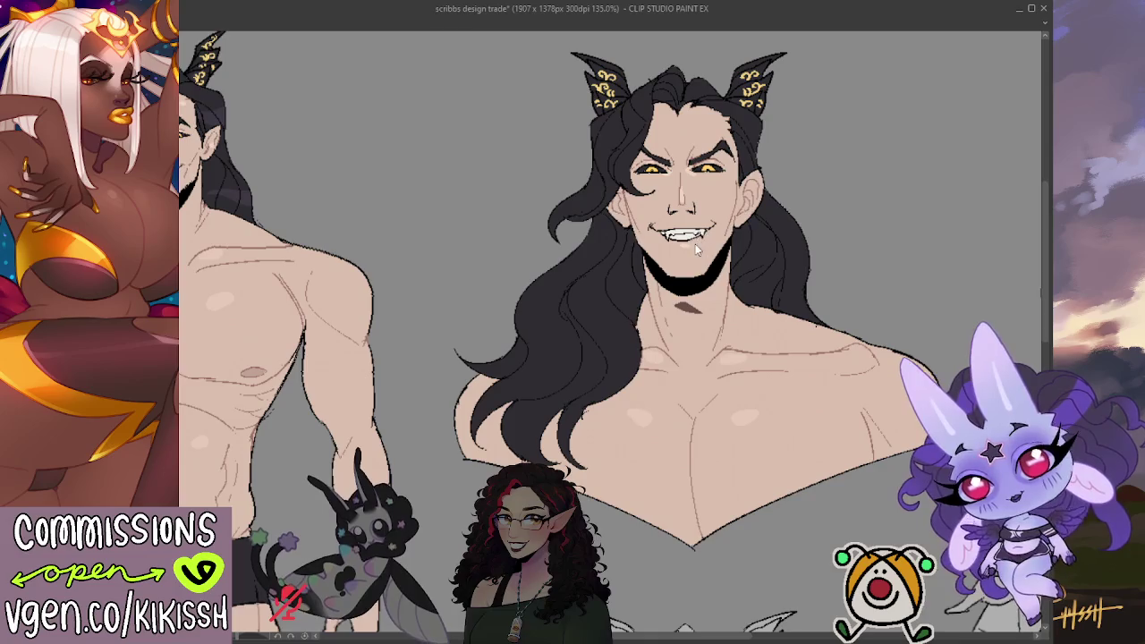
Add a small earring and a brow furrow to the grinning bust, then select it
left_click_drag(754, 199, 757, 200)
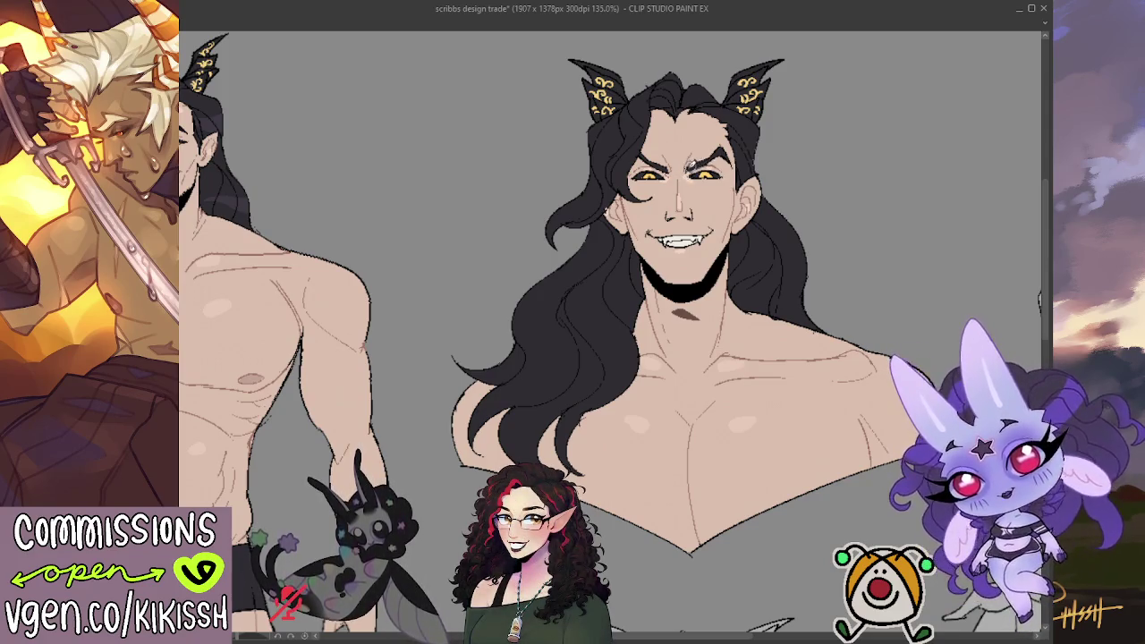
left_click_drag(664, 165, 678, 219)
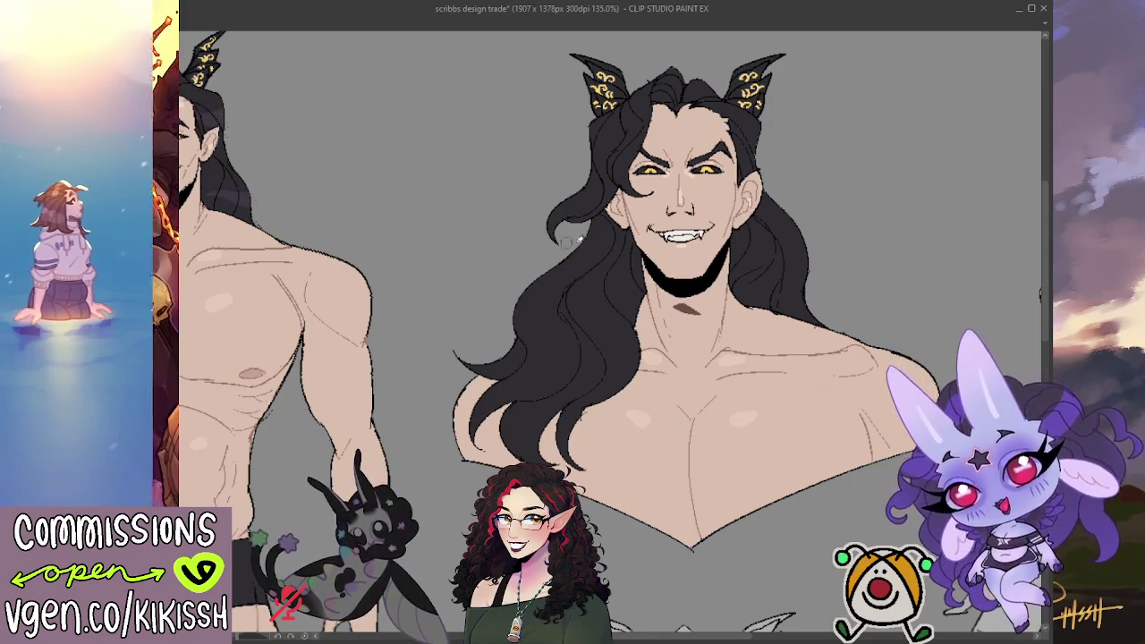
left_click(618, 331)
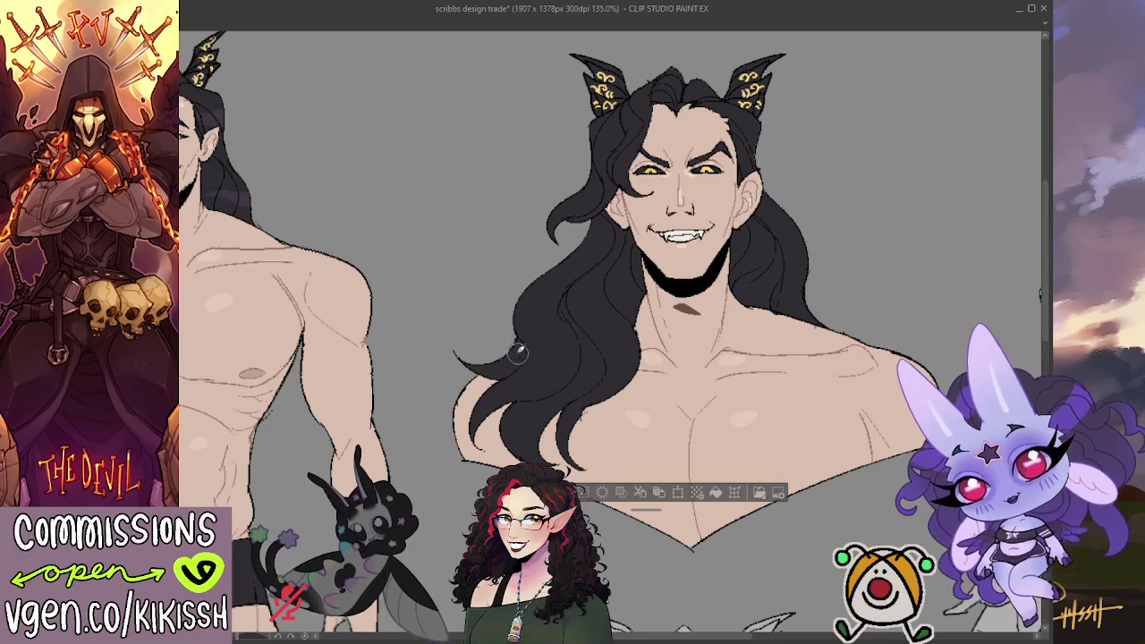
Streak light and dark purple sheen through the bust's black hair, then deselect
left_click_drag(497, 335, 646, 354)
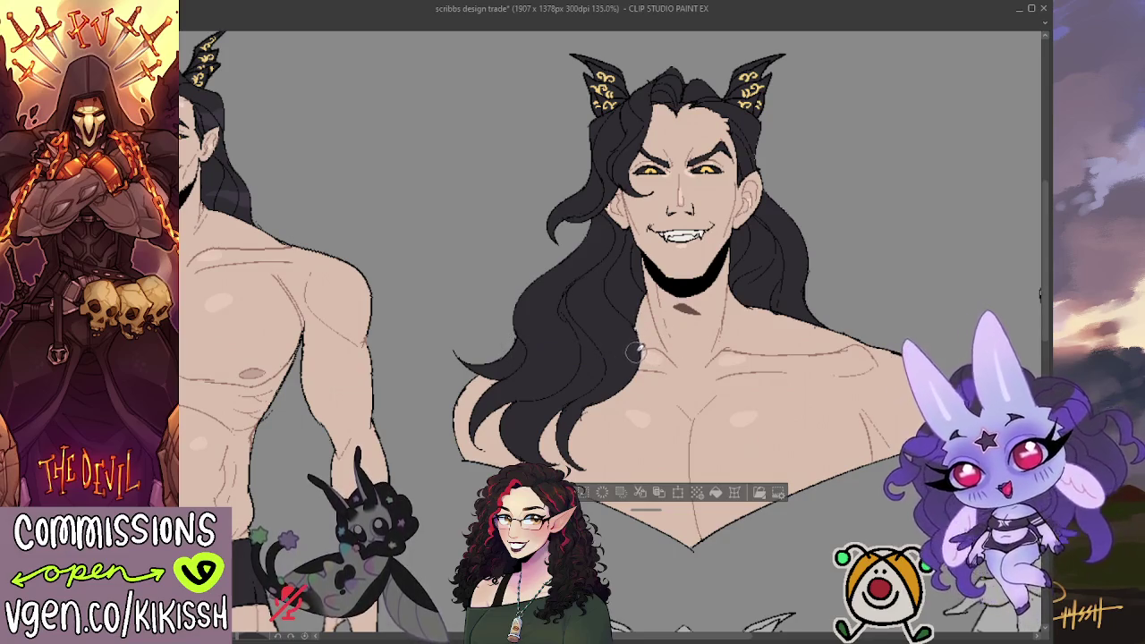
left_click_drag(641, 304, 699, 296)
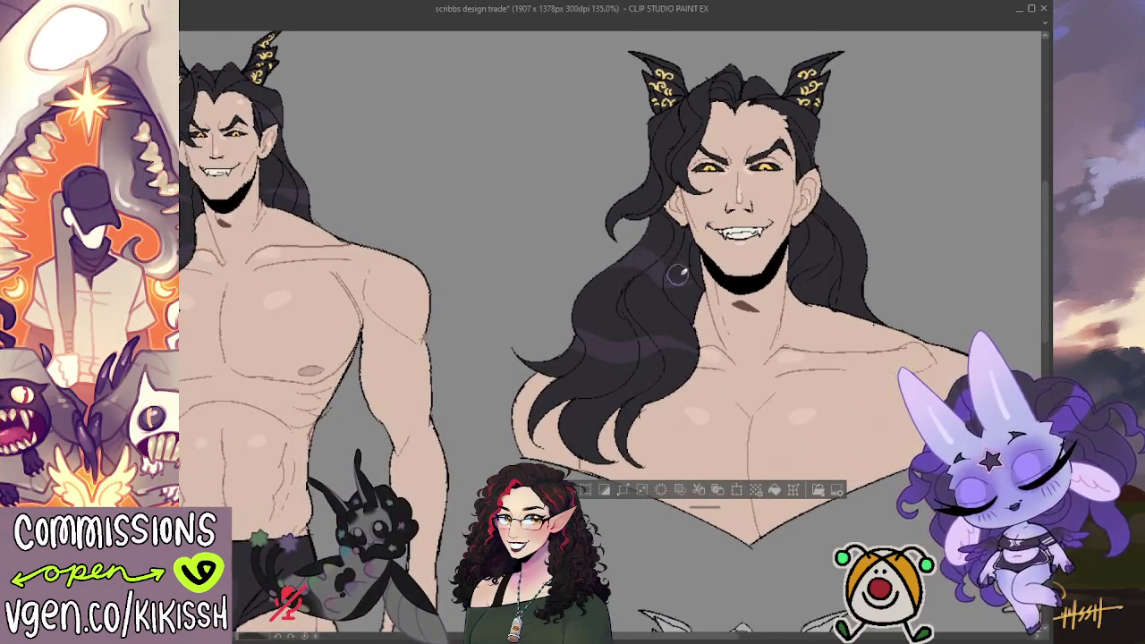
mouse_move(581, 280)
left_mouse_down()
mouse_move(673, 267)
mouse_move(589, 271)
left_mouse_up()
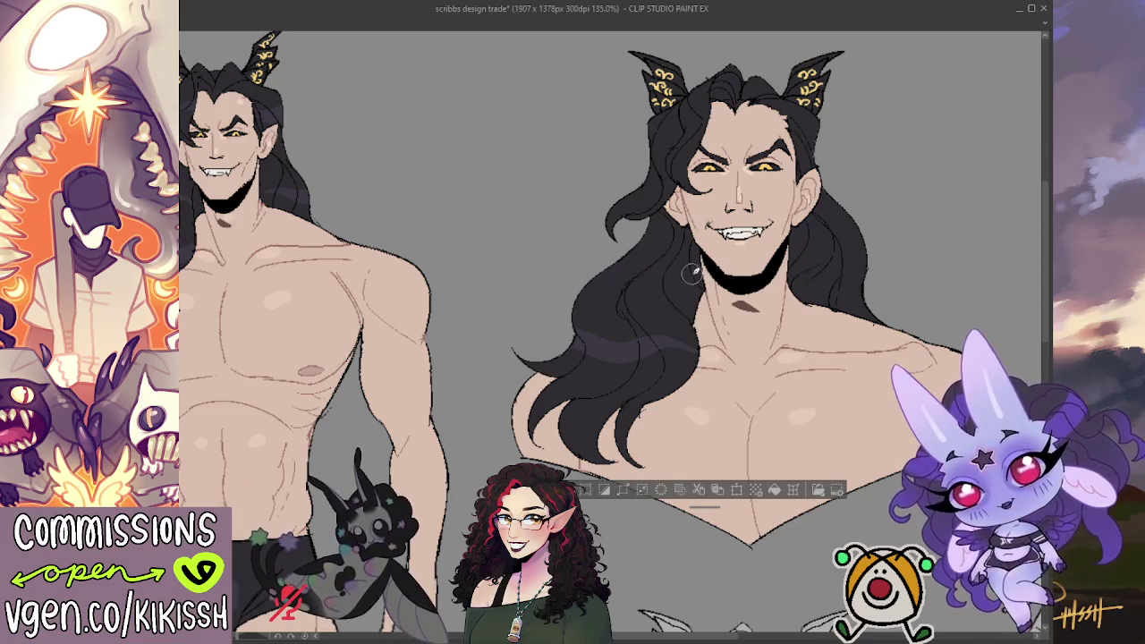
left_click_drag(689, 276, 581, 264)
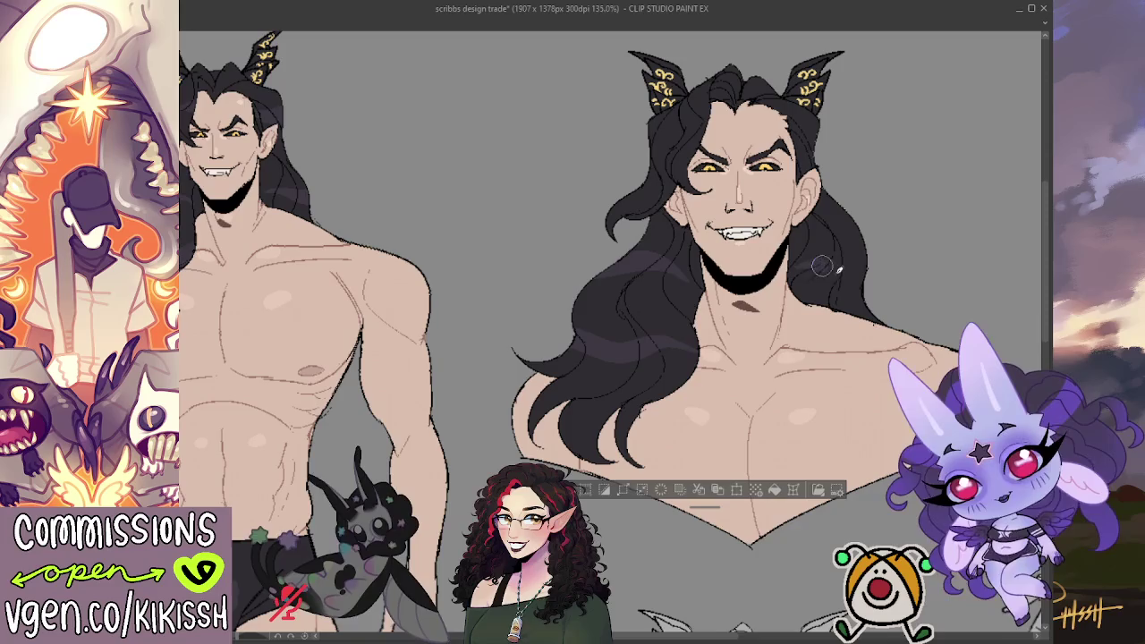
left_click_drag(795, 273, 895, 263)
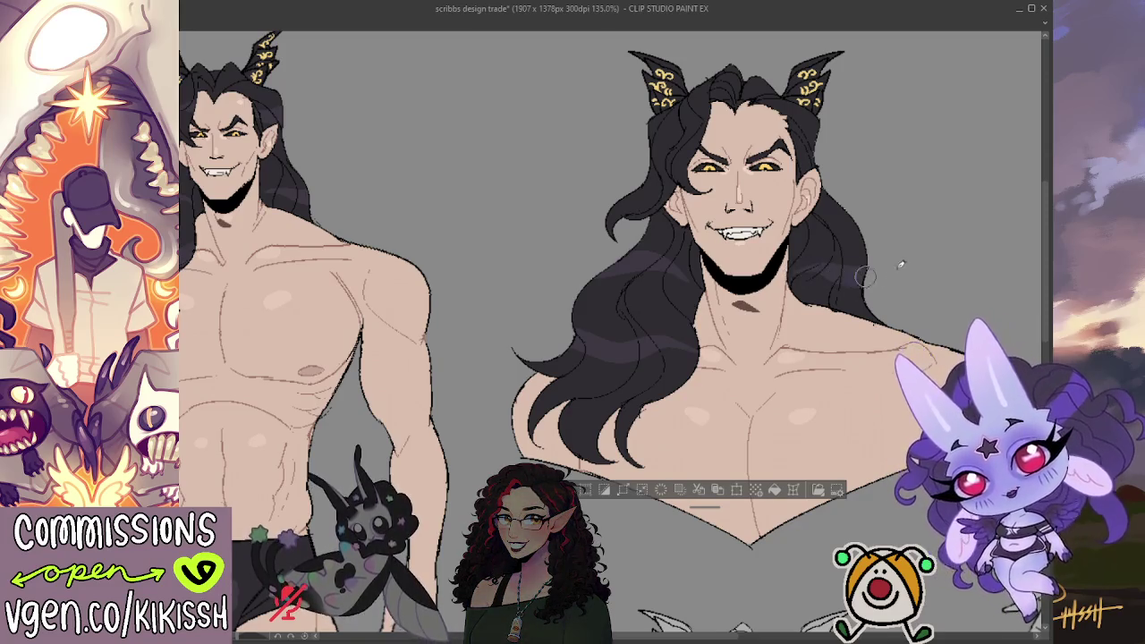
mouse_move(640, 170)
left_mouse_down()
mouse_move(711, 130)
mouse_move(640, 166)
left_mouse_up()
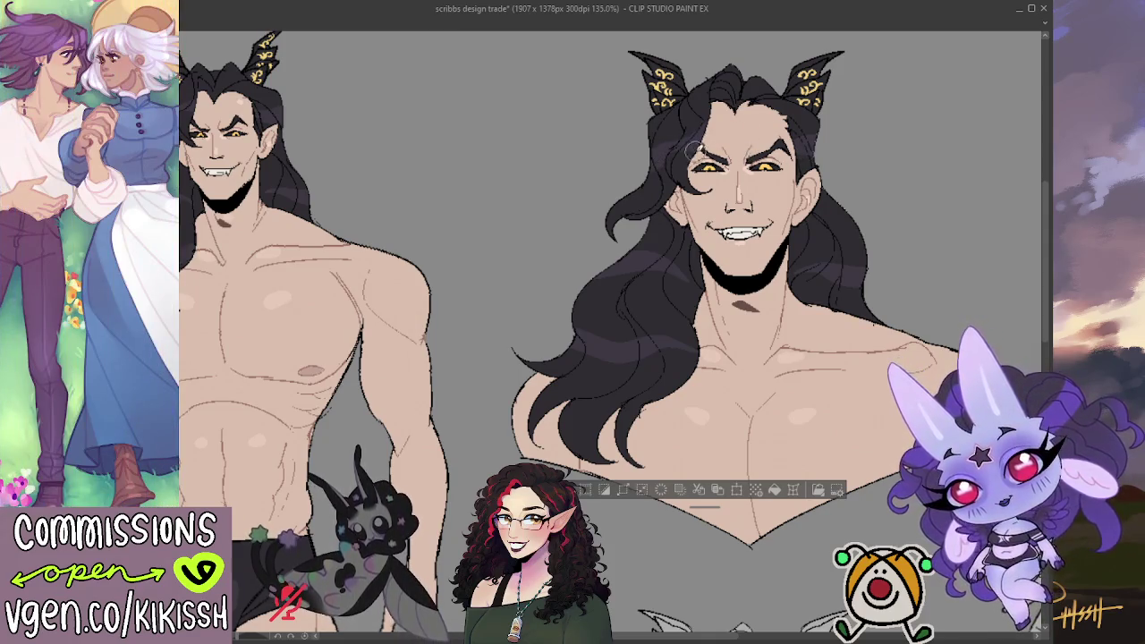
key("ctrl+d")
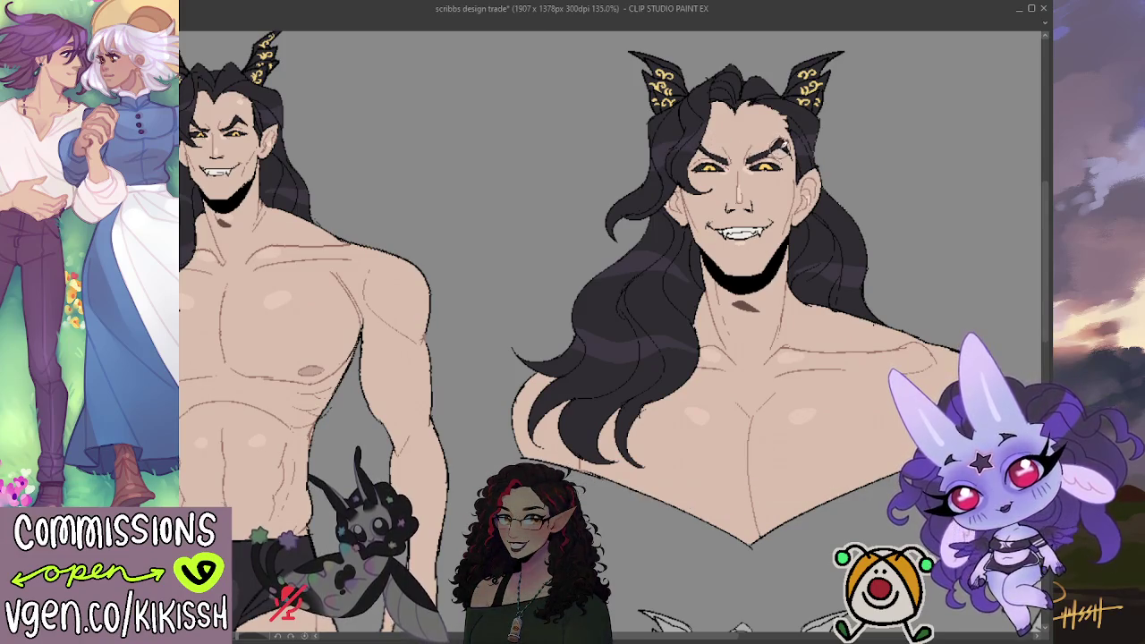
Pan and zoom the canvas out to 121.5% to show both figures
mouse_move(772, 160)
left_mouse_down()
mouse_move(784, 158)
mouse_move(778, 168)
left_mouse_up()
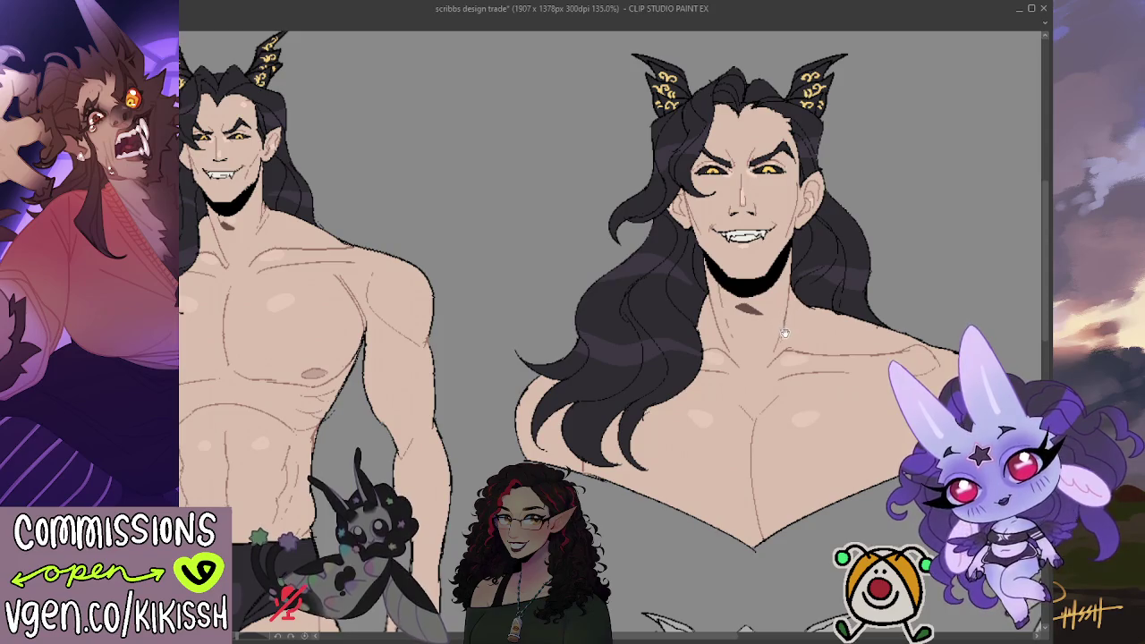
scroll(784, 333, "up", 2)
scroll(796, 313, "down", 2)
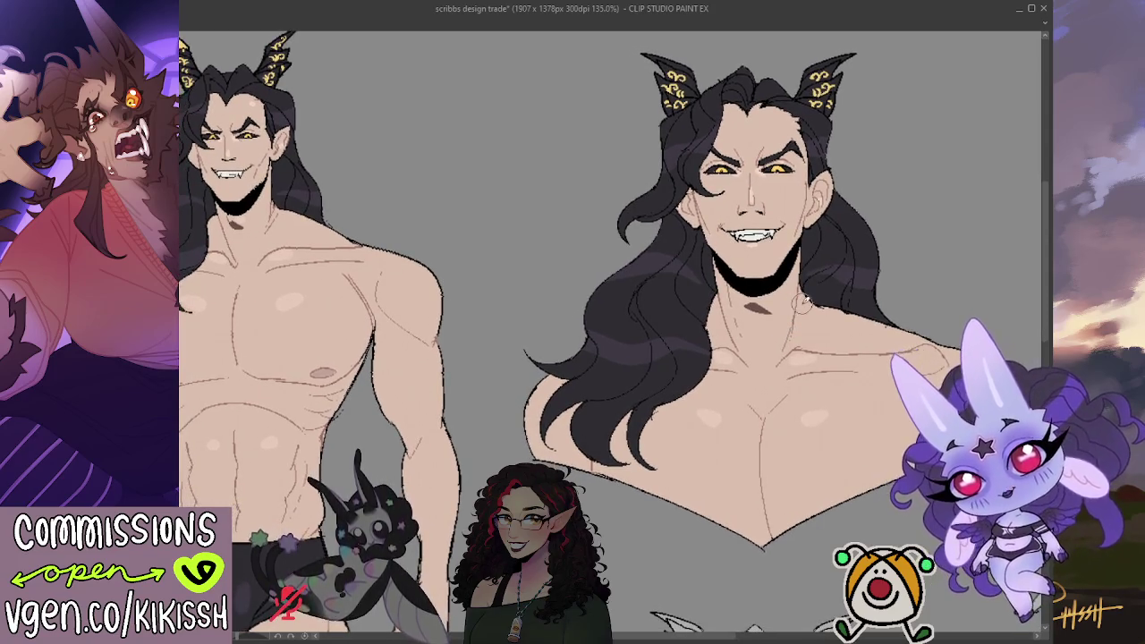
scroll(803, 301, "down", 1)
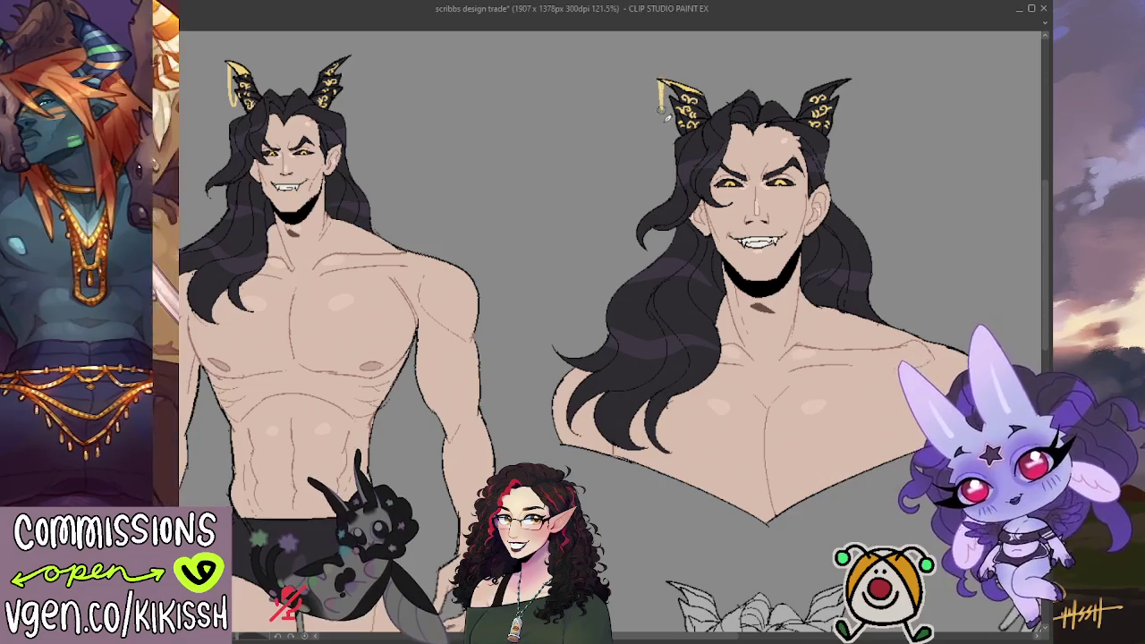
Draw a gold hoop earring on the bust's left horn, redoing it once
mouse_move(671, 93)
left_mouse_down()
mouse_move(664, 132)
mouse_move(662, 79)
left_mouse_up()
key("ctrl+z")
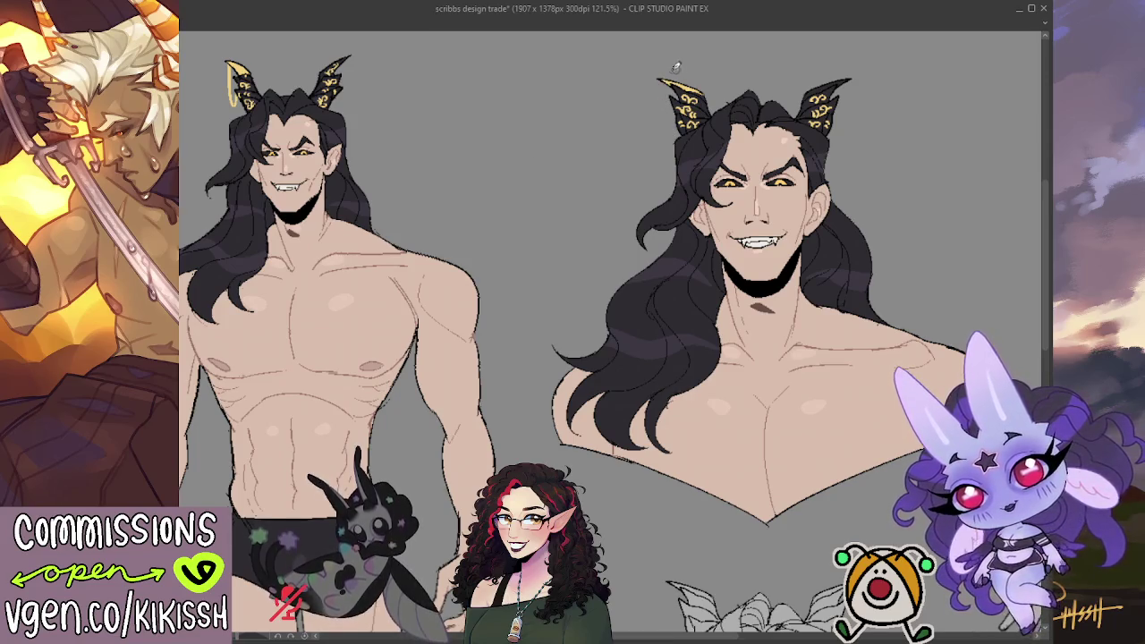
mouse_move(660, 82)
left_mouse_down()
mouse_move(666, 140)
mouse_move(676, 95)
left_mouse_up()
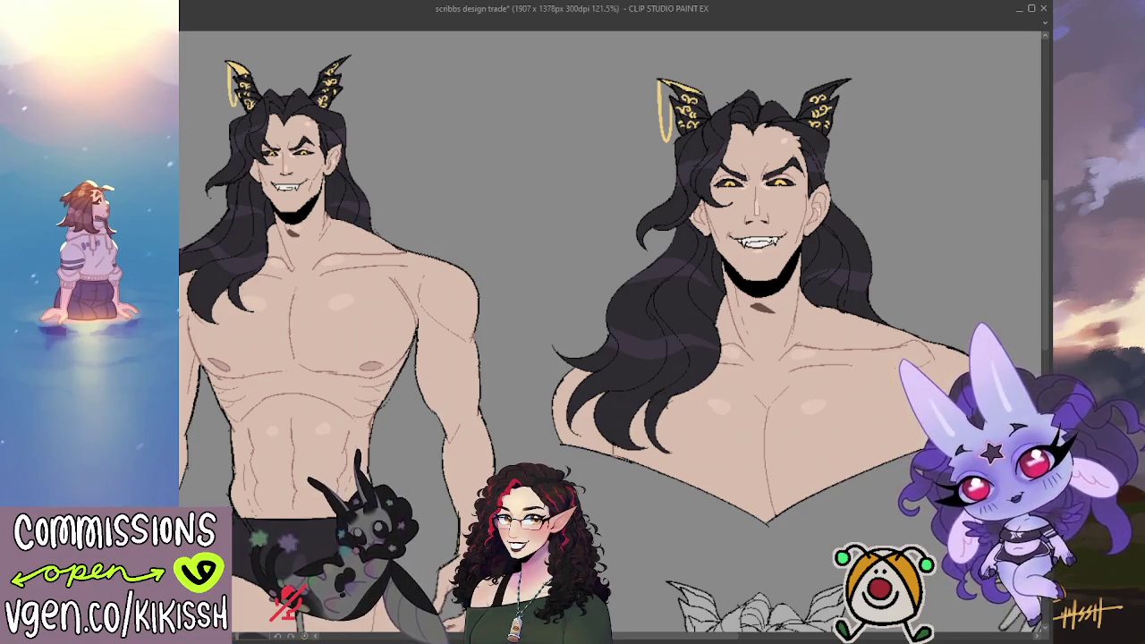
scroll(731, 103, "down", 1)
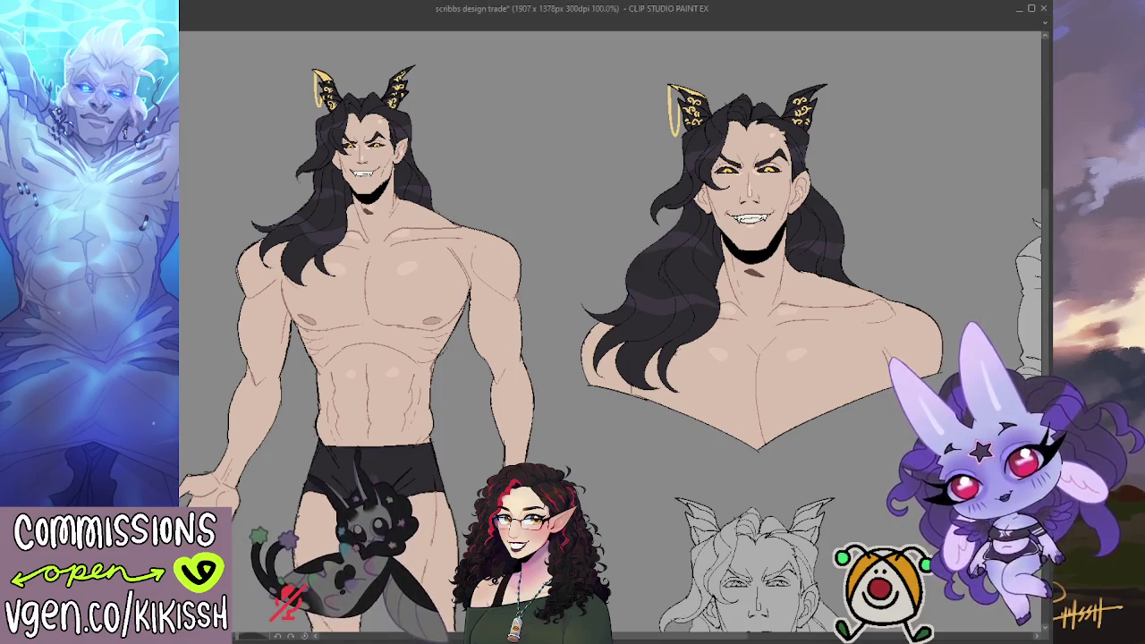
Lasso a loop around the grinning bust portrait, including its hair and shoulders
left_click_drag(950, 578, 916, 528)
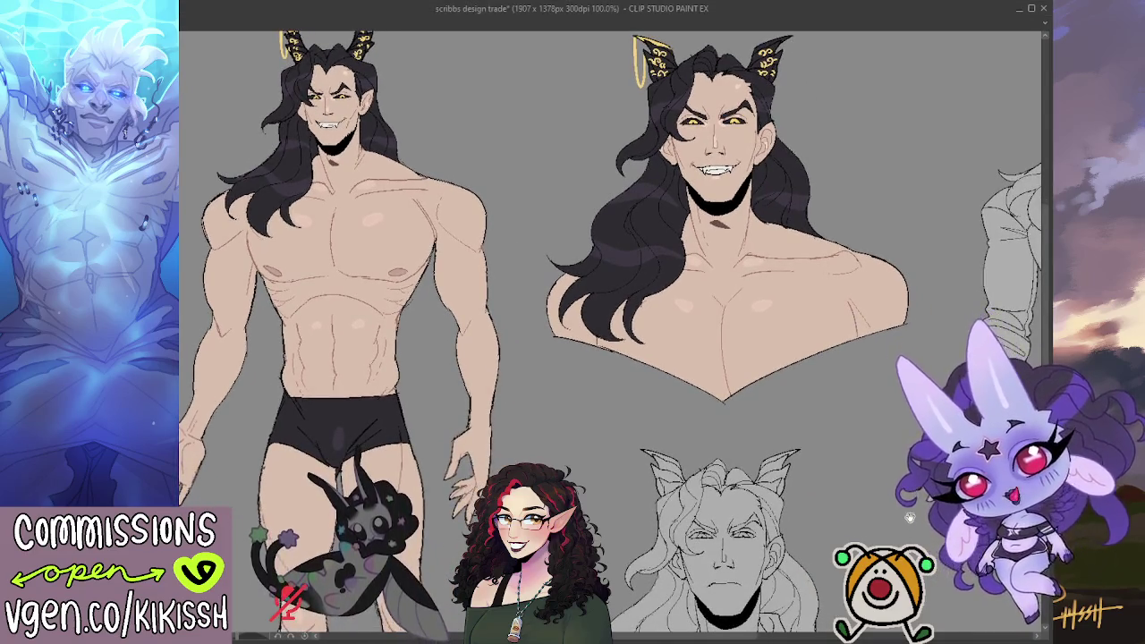
left_click_drag(866, 250, 884, 259)
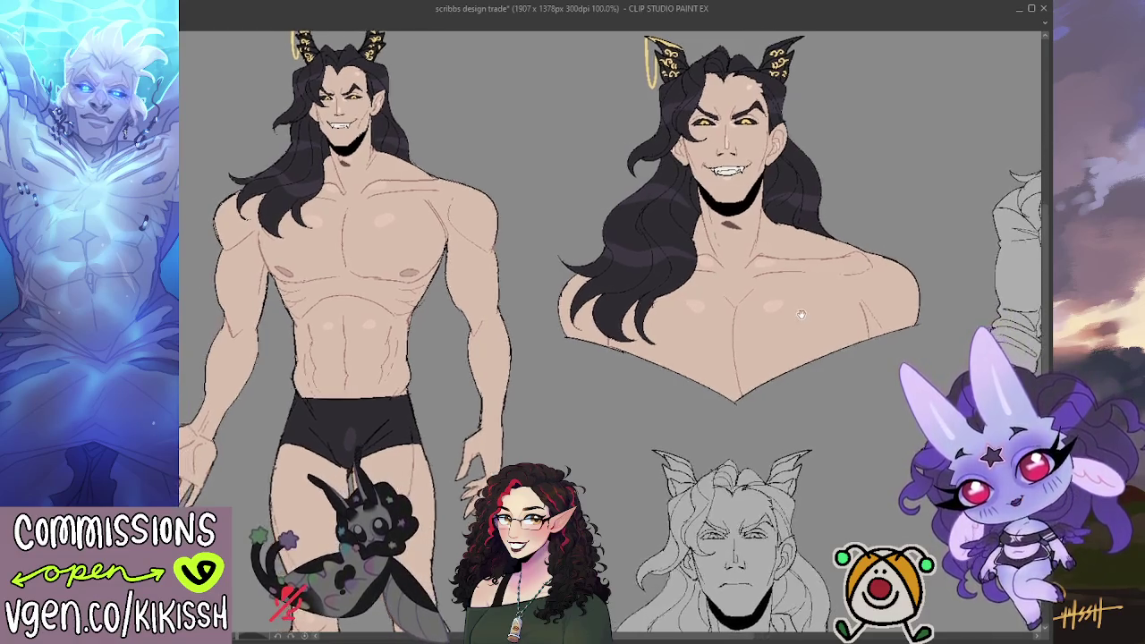
left_click_drag(552, 287, 812, 29)
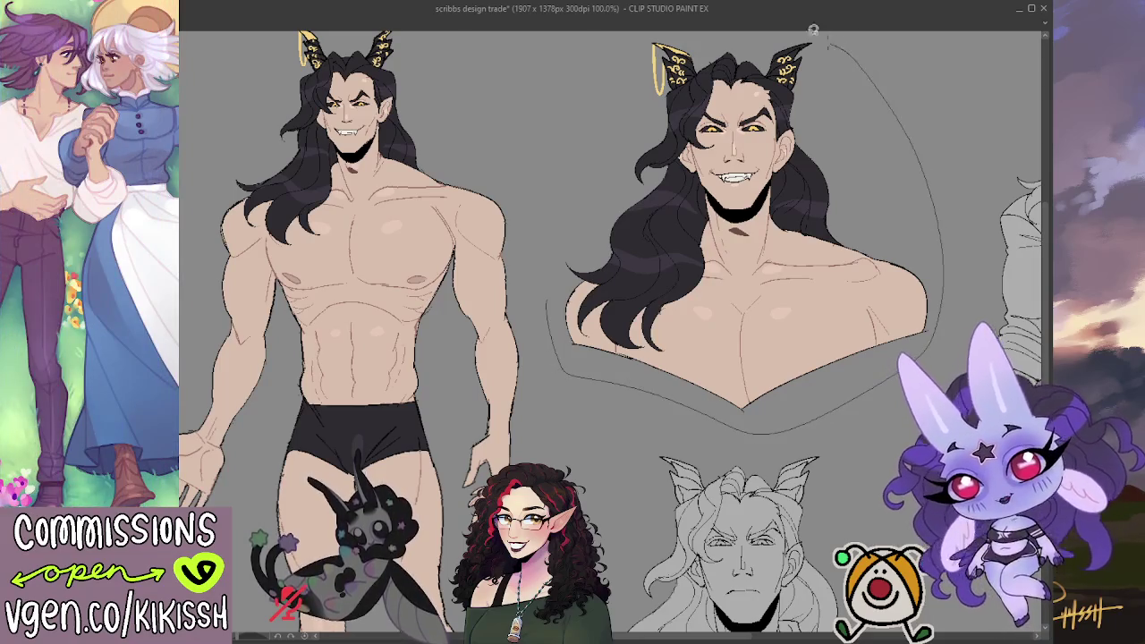
left_click_drag(812, 29, 549, 283)
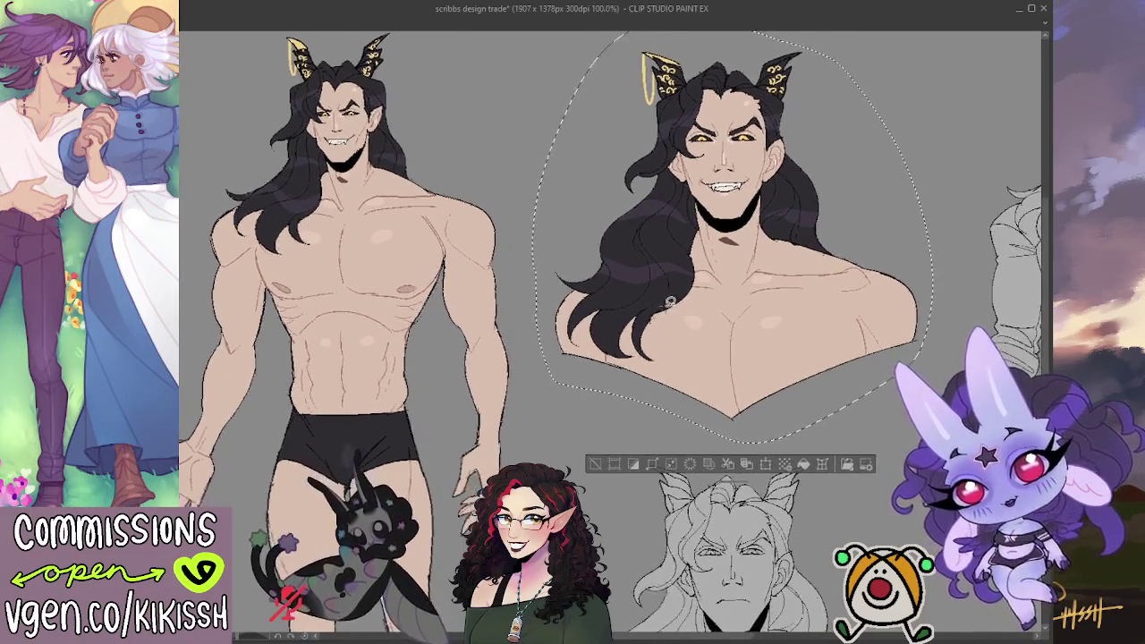
Copy the grinning bust's colours onto the stern bust below, aligned to its lineart
key("Delete")
key("ctrl+z")
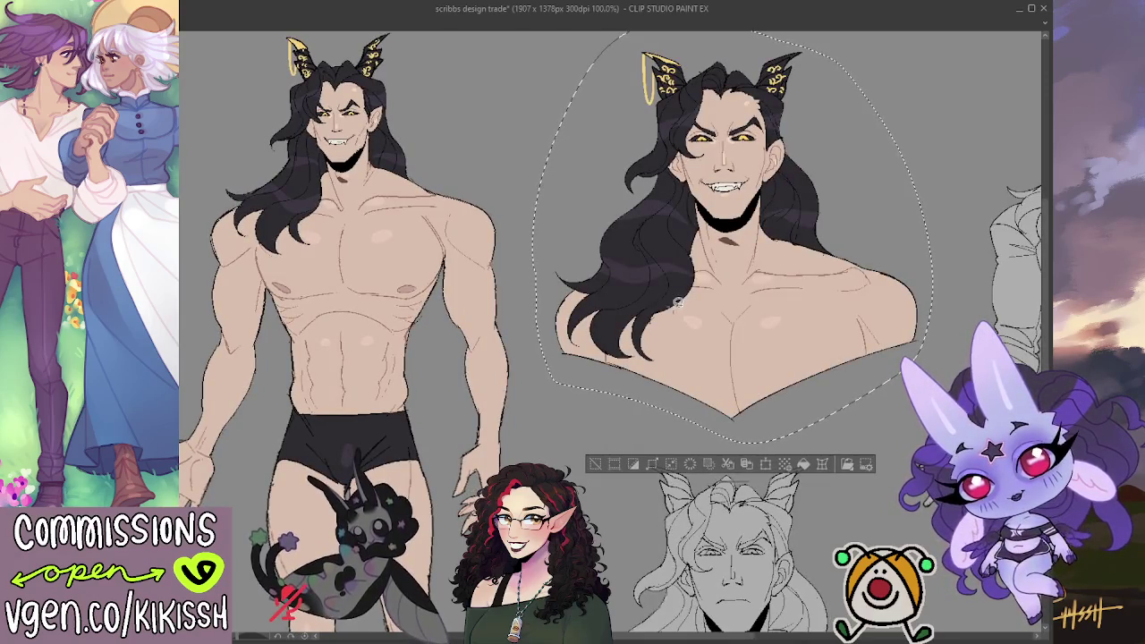
left_click_drag(935, 400, 903, 107)
mouse_move(698, 36)
left_mouse_down()
mouse_move(698, 277)
mouse_move(723, 398)
left_mouse_up()
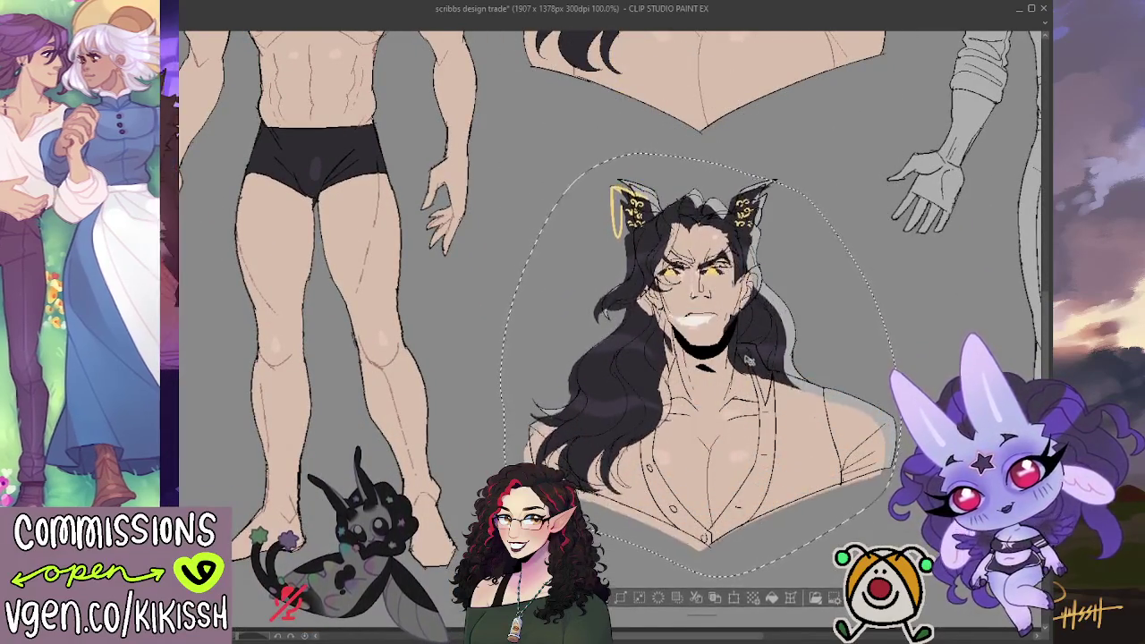
left_click_drag(722, 398, 709, 395)
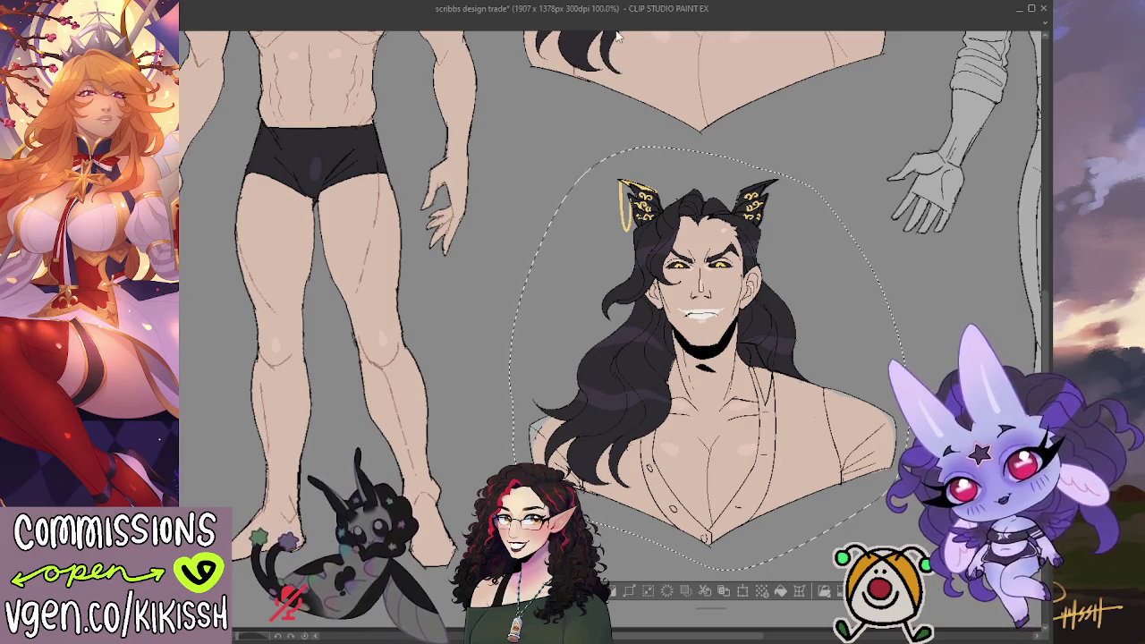
key("ctrl+d")
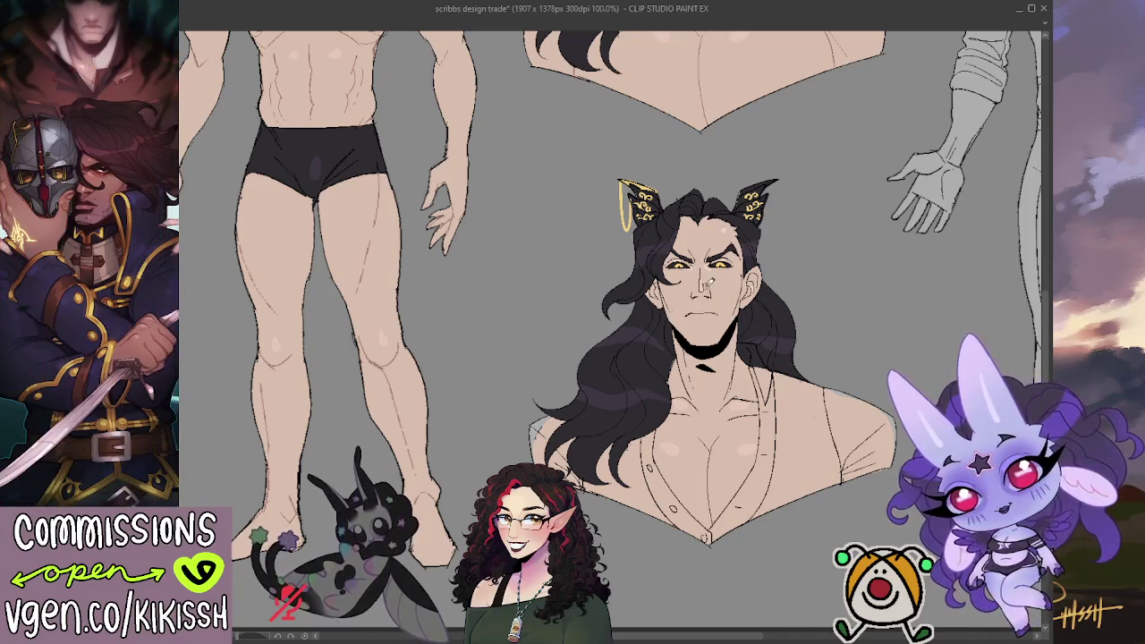
scroll(717, 216, "up", 1)
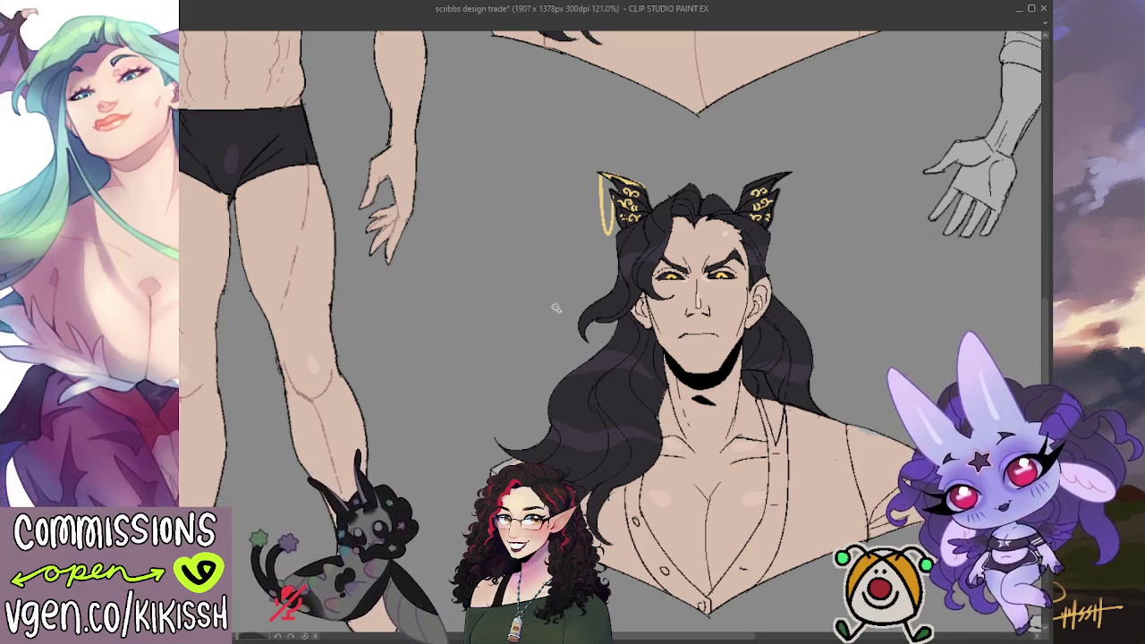
Auto-select around the stern bust's lineart, clear the selection, and compare it with the grinning bust
left_click(565, 292)
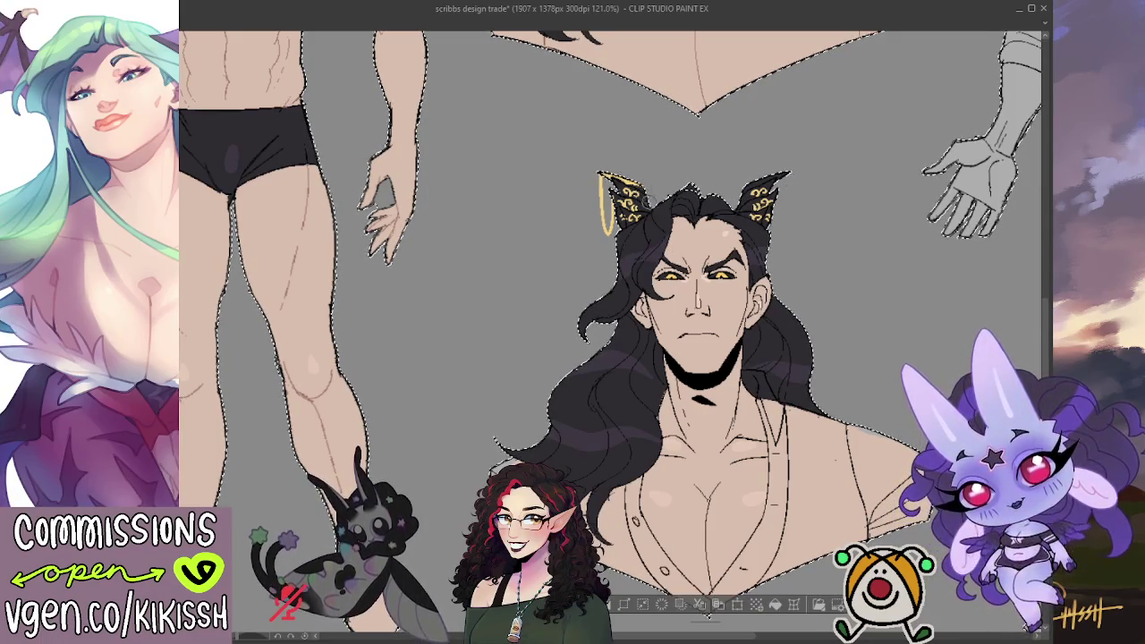
key("ctrl+d")
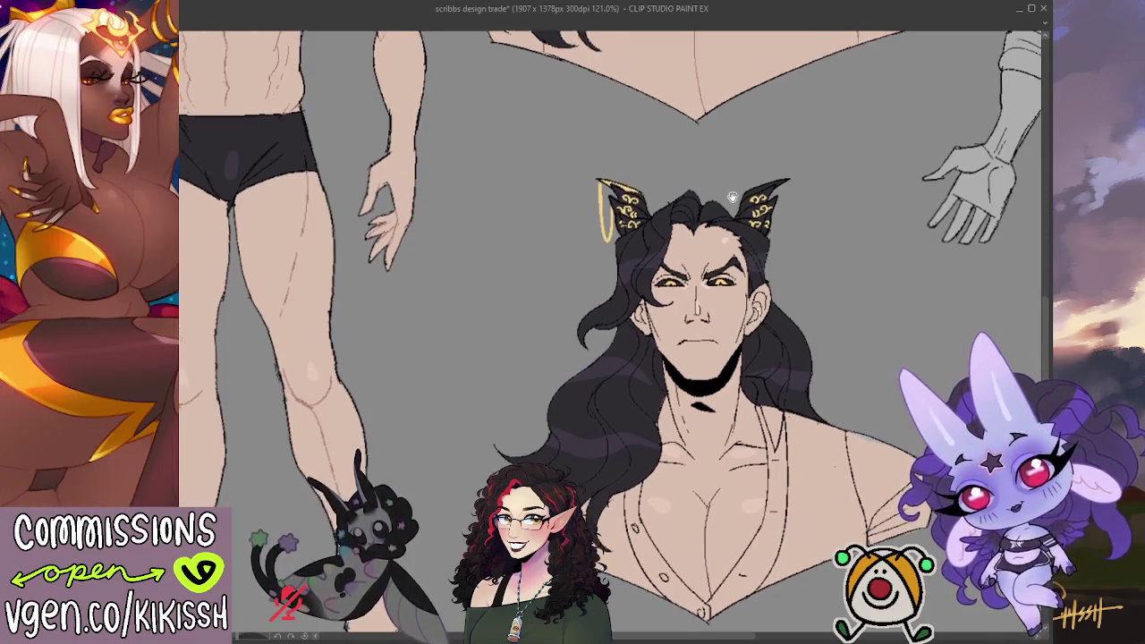
scroll(733, 192, "up", 2)
scroll(707, 162, "up", 5)
scroll(678, 130, "up", 3)
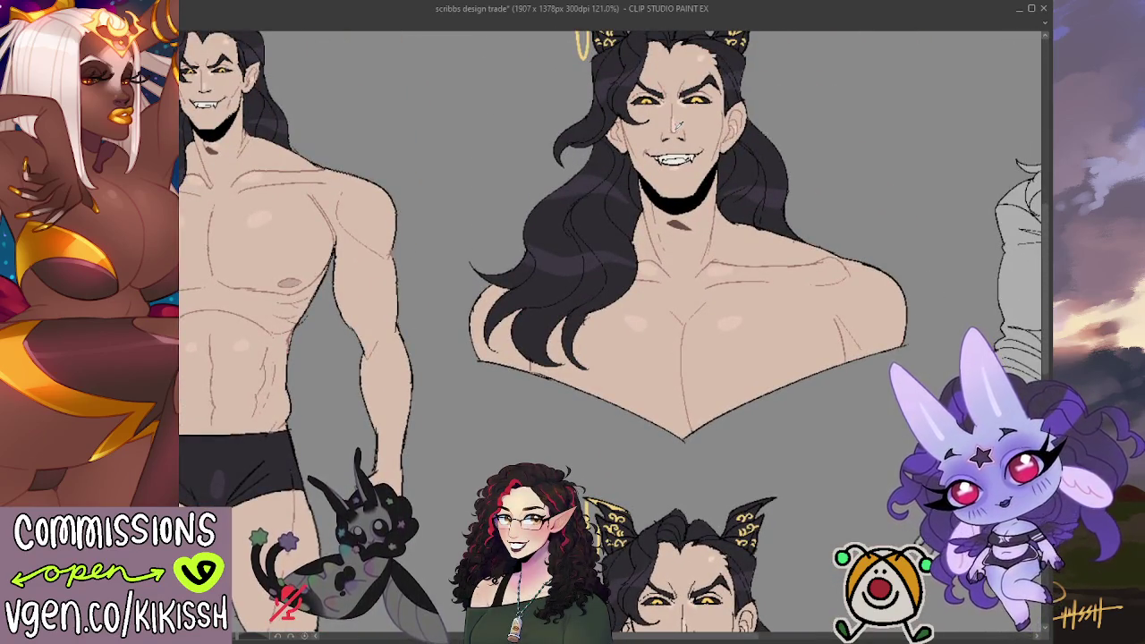
scroll(675, 188, "down", 5)
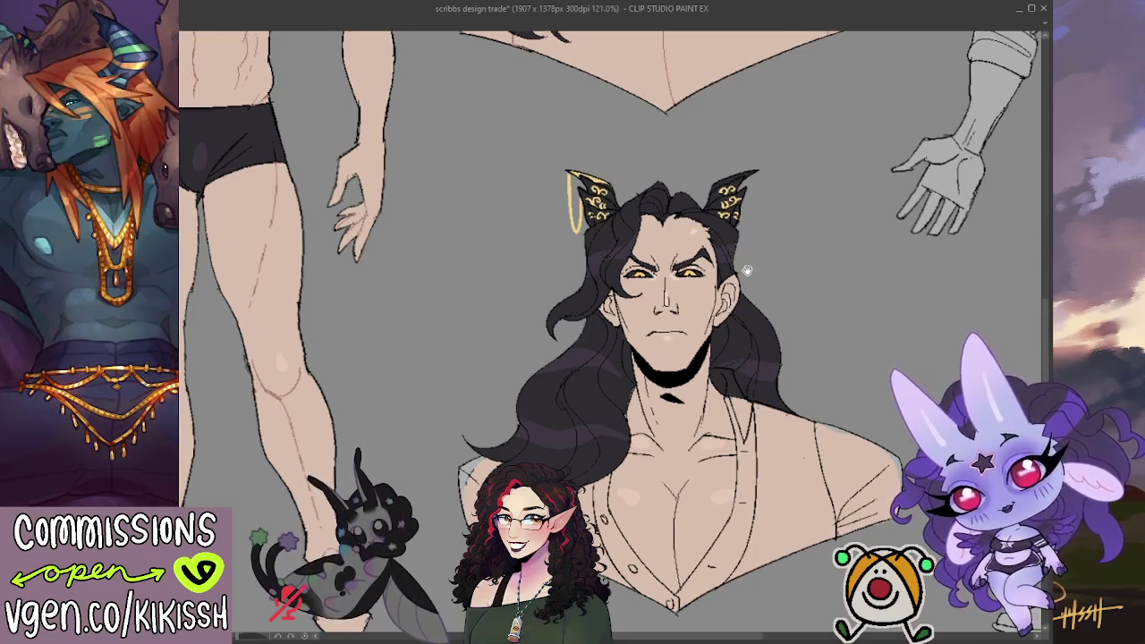
scroll(736, 211, "down", 1)
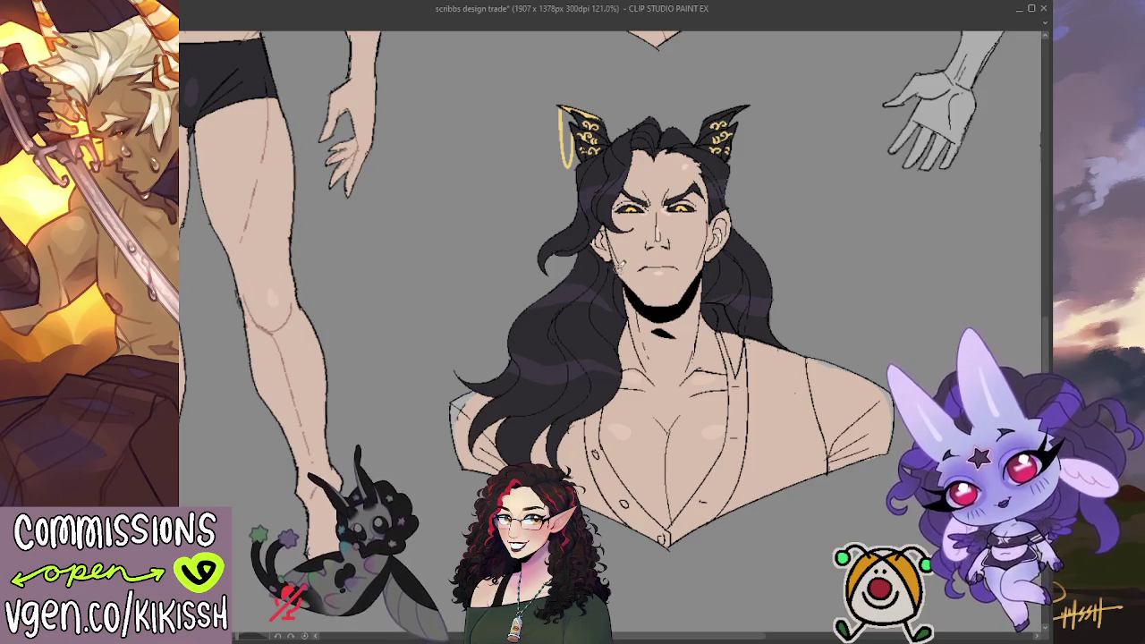
scroll(617, 242, "up", 3)
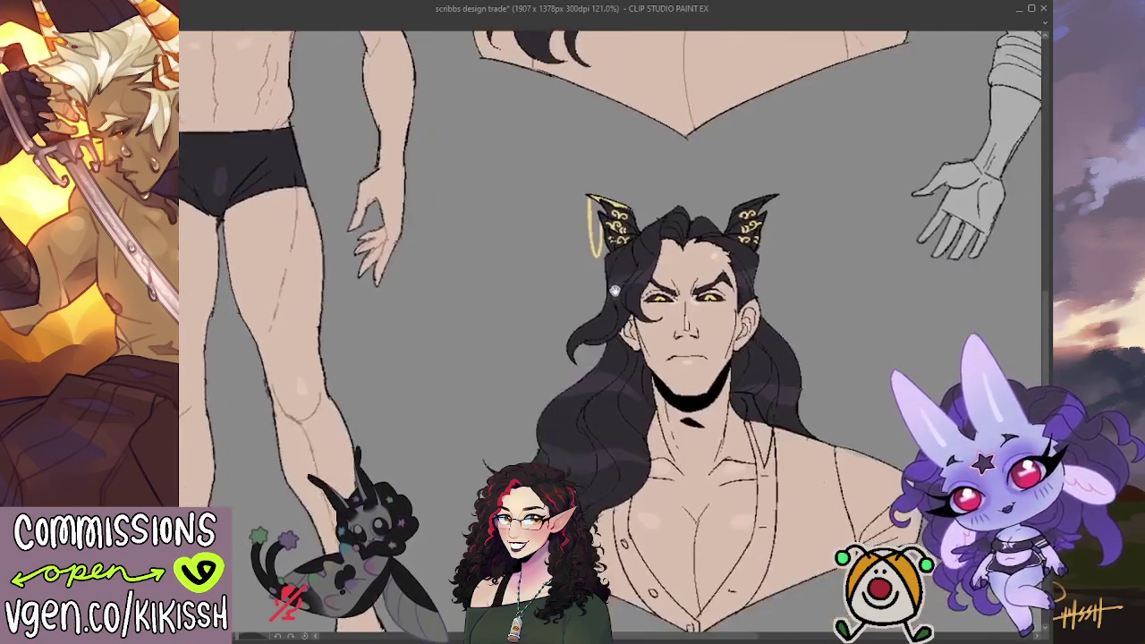
scroll(720, 215, "down", 1)
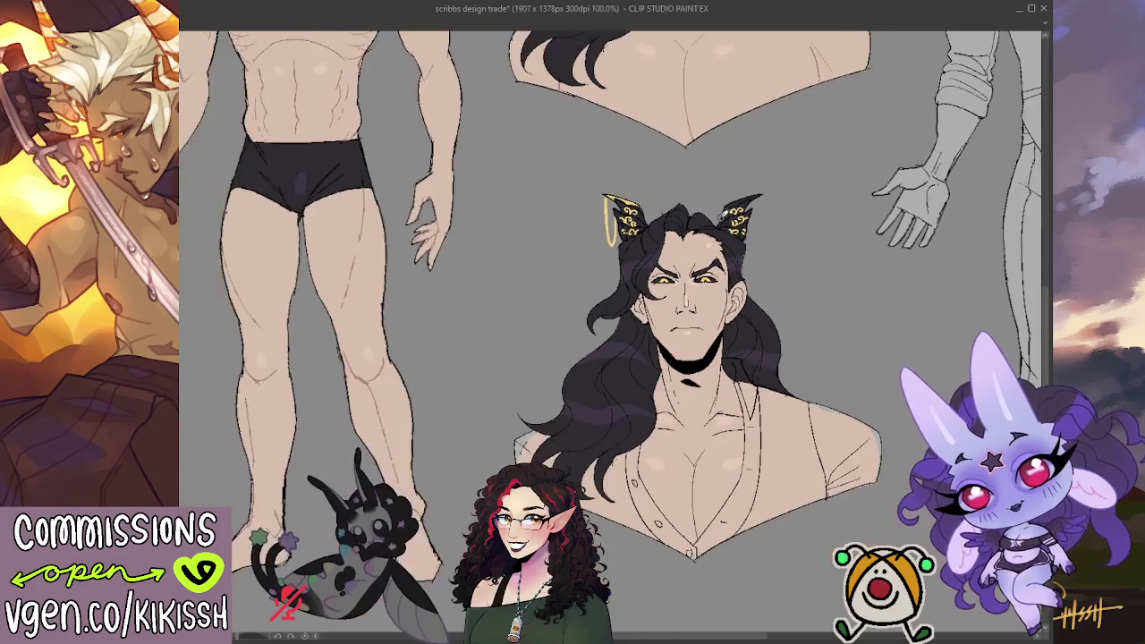
left_click_drag(720, 216, 720, 457)
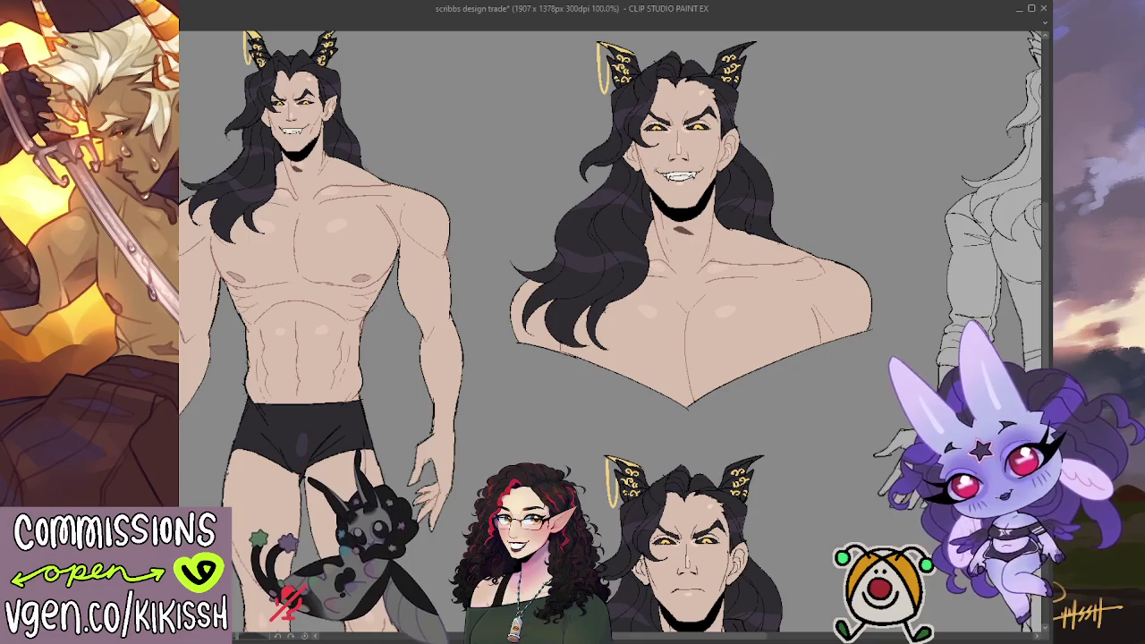
mouse_move(495, 302)
left_mouse_down()
mouse_move(689, 433)
mouse_move(506, 237)
left_mouse_up()
scroll(517, 236, "down", 5)
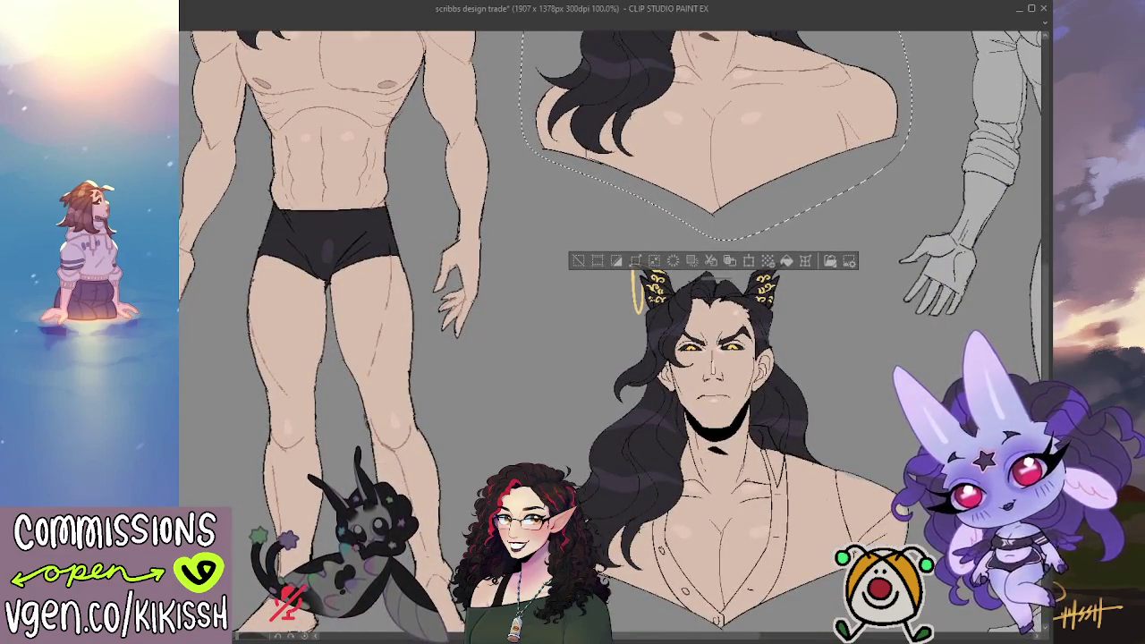
left_click_drag(627, 235, 535, 452)
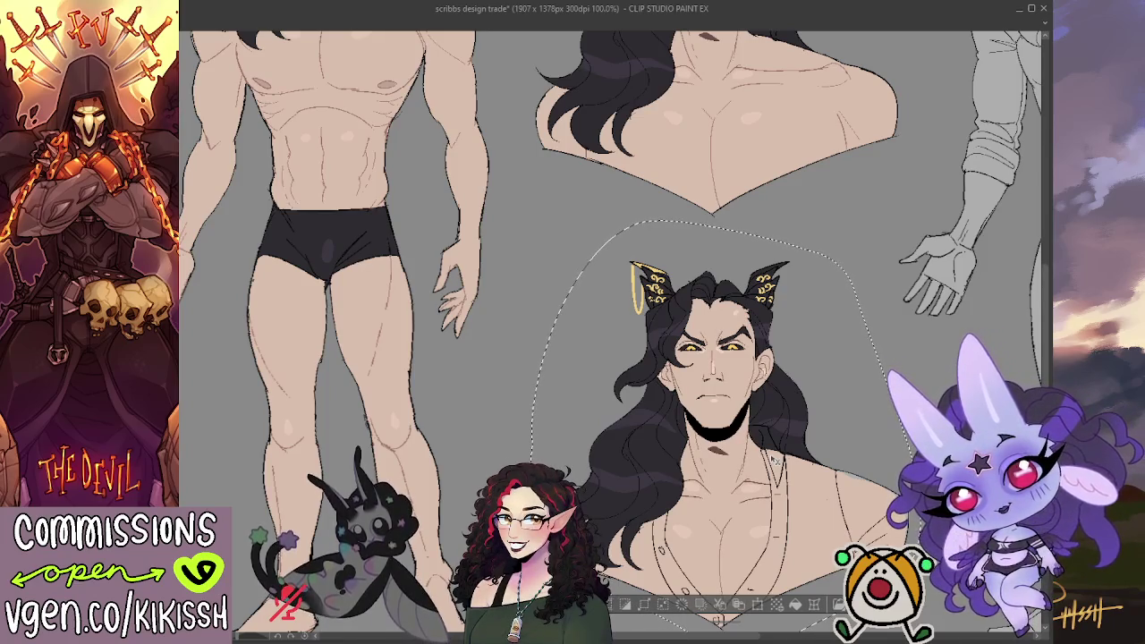
key("ctrl+d")
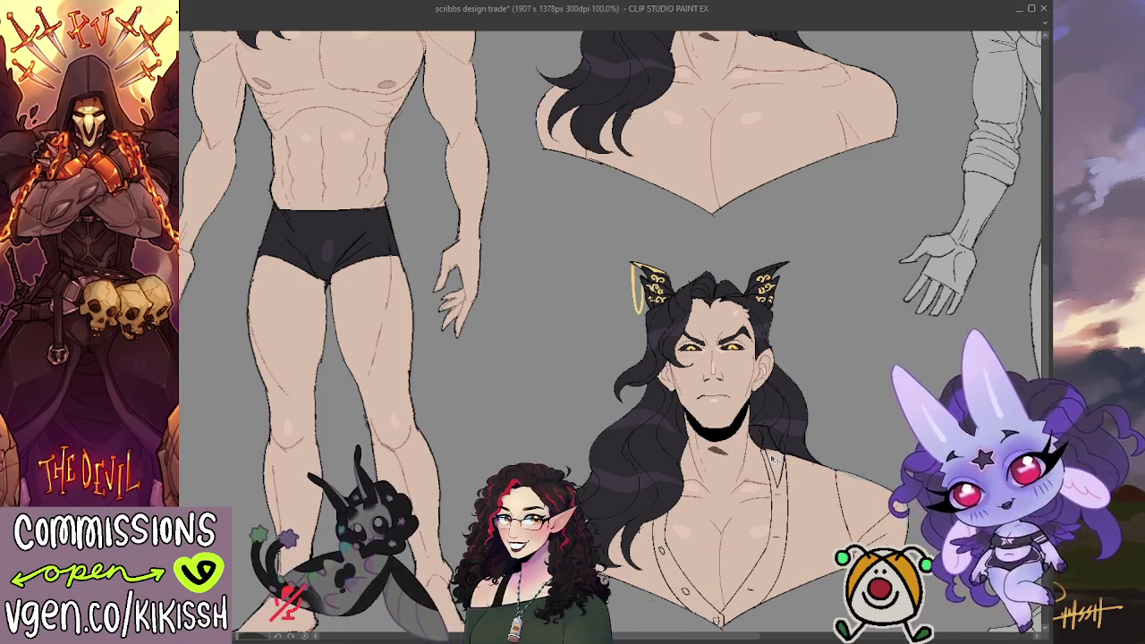
scroll(776, 404, "up", 1)
scroll(760, 363, "up", 1)
scroll(721, 215, "up", 1)
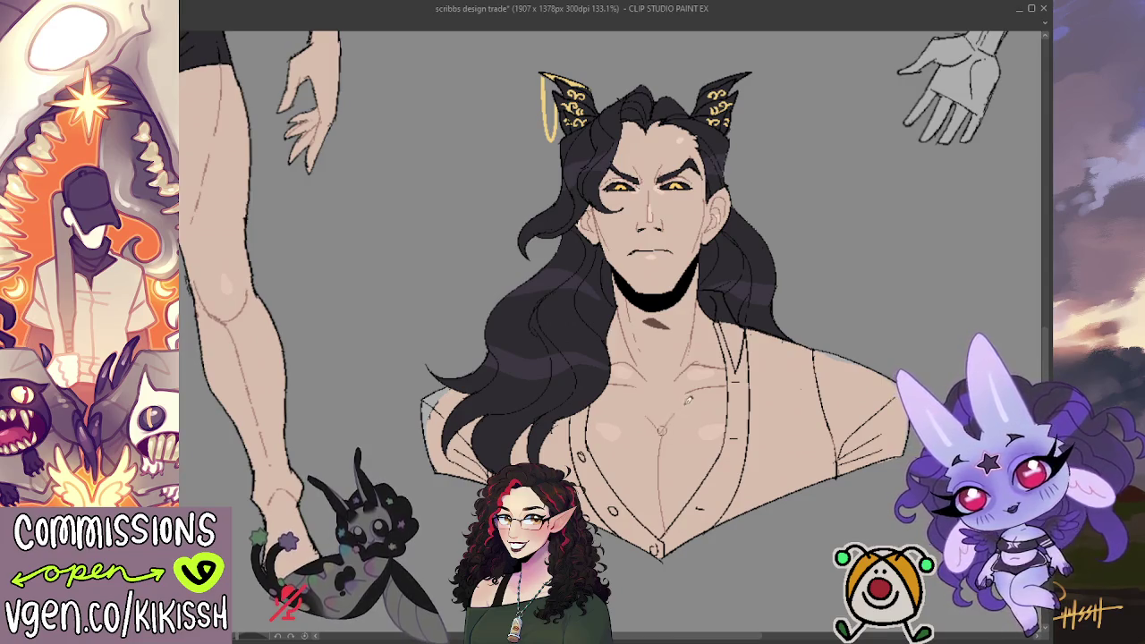
left_click_drag(663, 377, 666, 432)
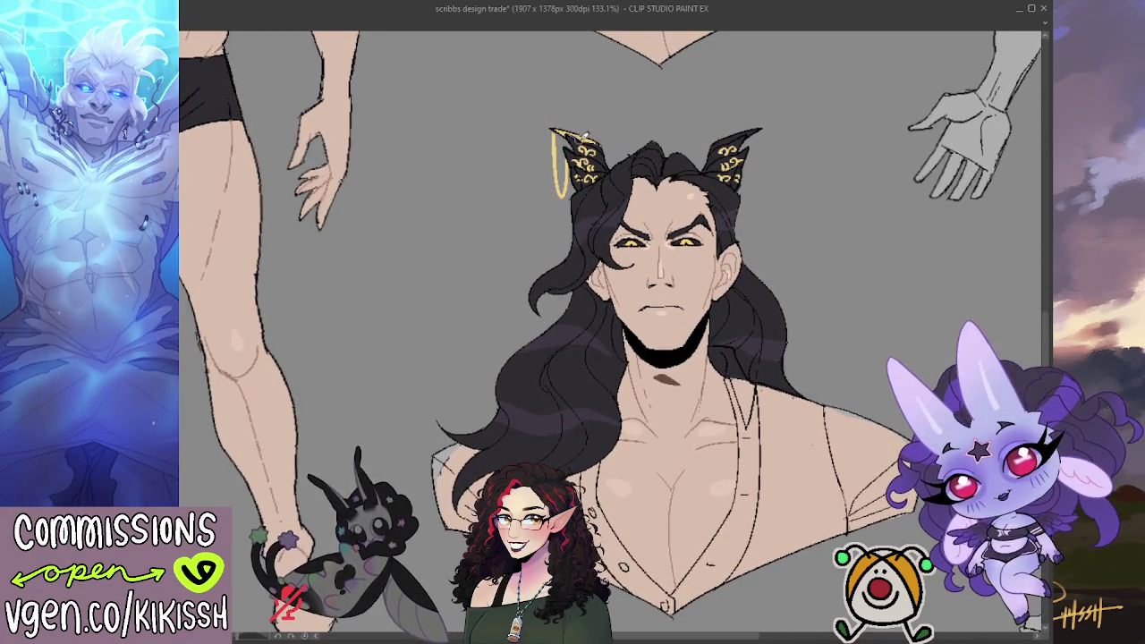
scroll(577, 134, "down", 2)
scroll(582, 124, "down", 3)
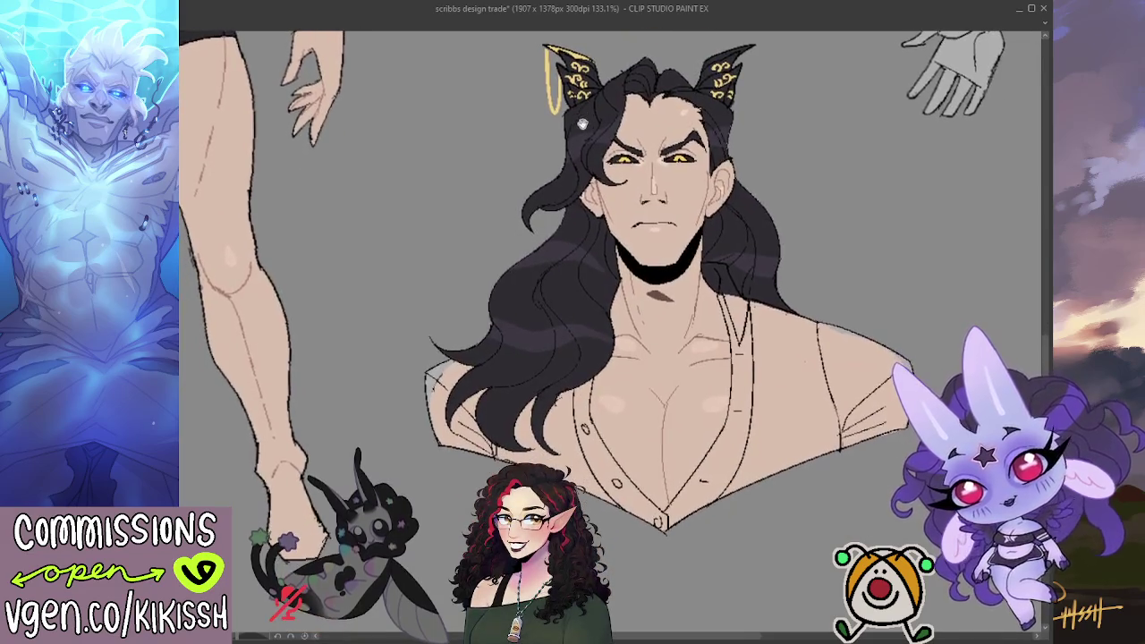
scroll(631, 242, "up", 2)
scroll(680, 234, "up", 2)
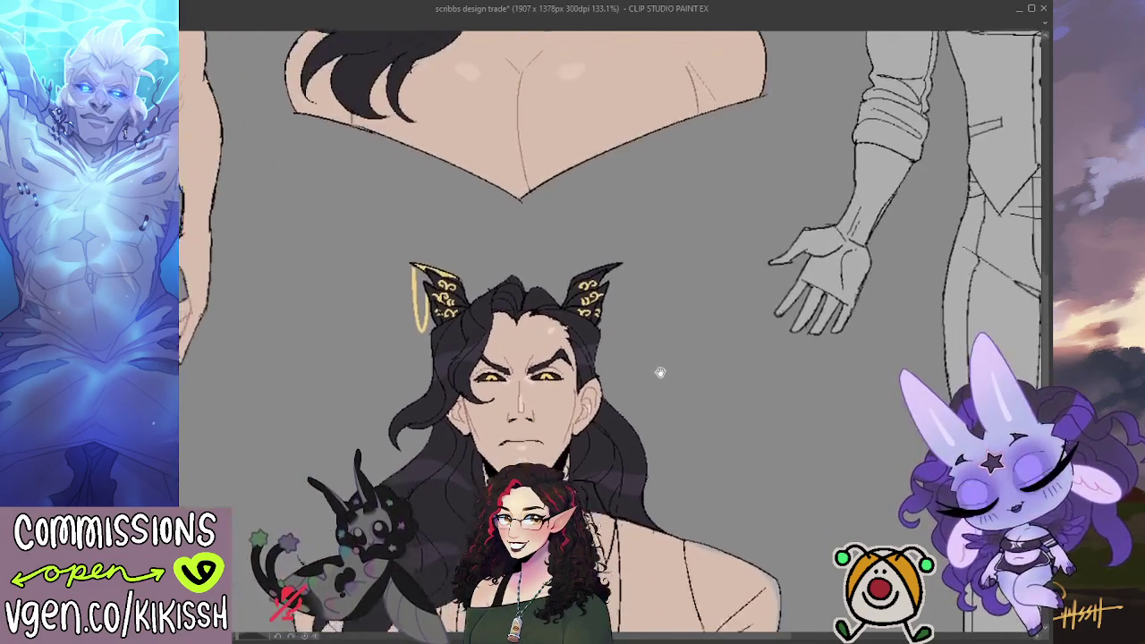
scroll(724, 229, "down", 1)
scroll(644, 214, "down", 1)
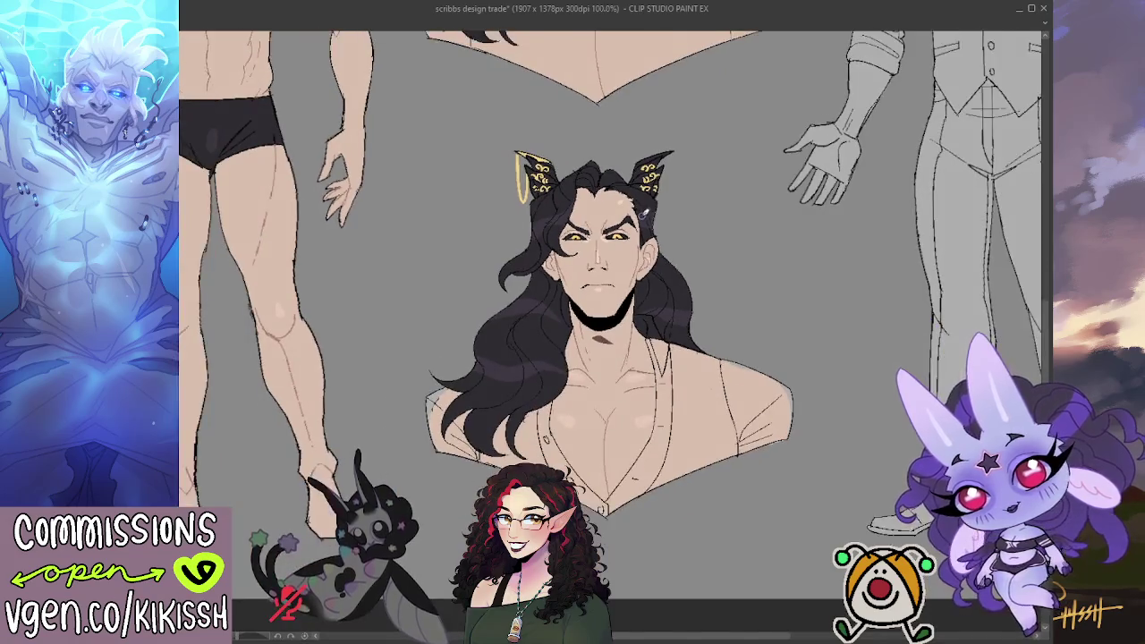
scroll(660, 215, "down", 1)
scroll(611, 305, "down", 1)
scroll(611, 305, "down", 1)
scroll(537, 224, "up", 1)
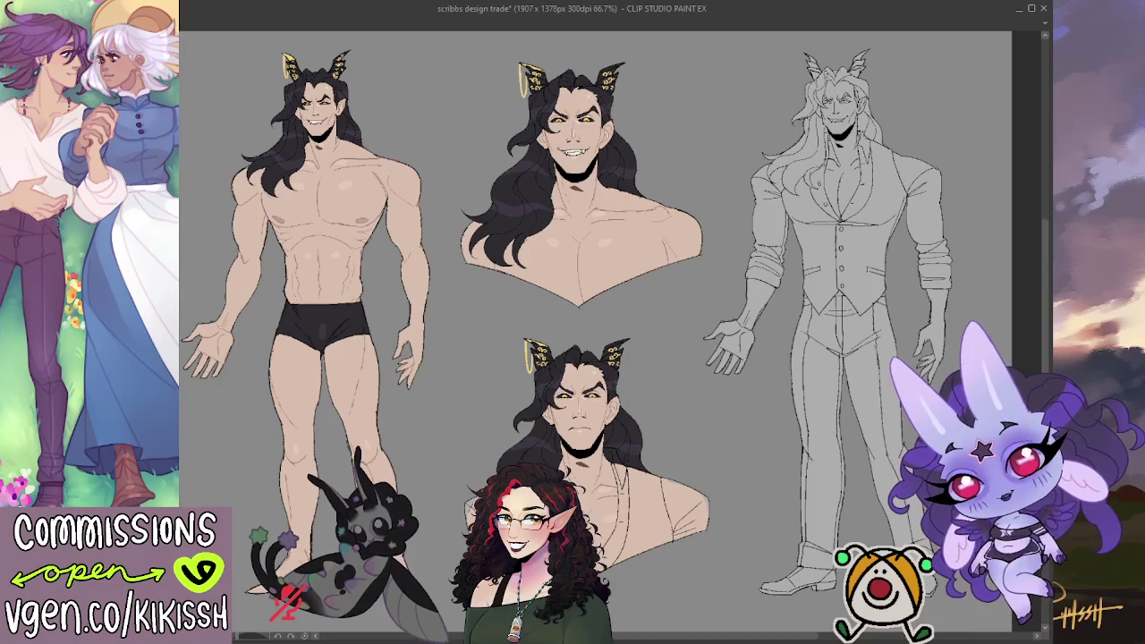
Save the character sheet file with Ctrl+S
key("ctrl+s")
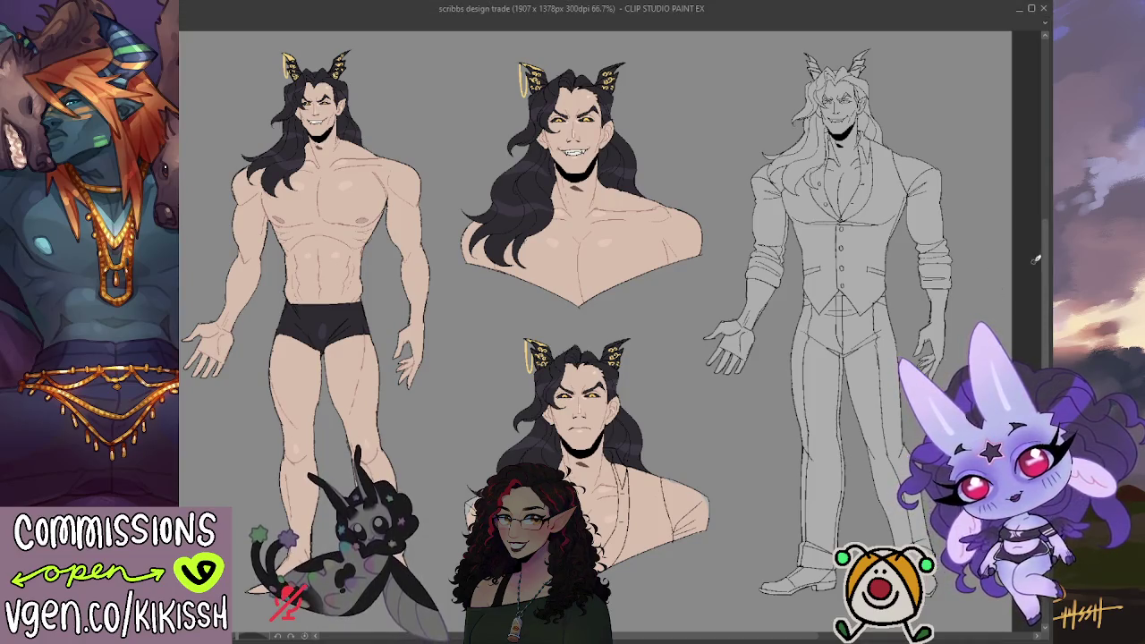
Frame the full-body figure and repaint the shading on its black briefs
scroll(1046, 284, "down", 2)
scroll(1046, 286, "down", 2)
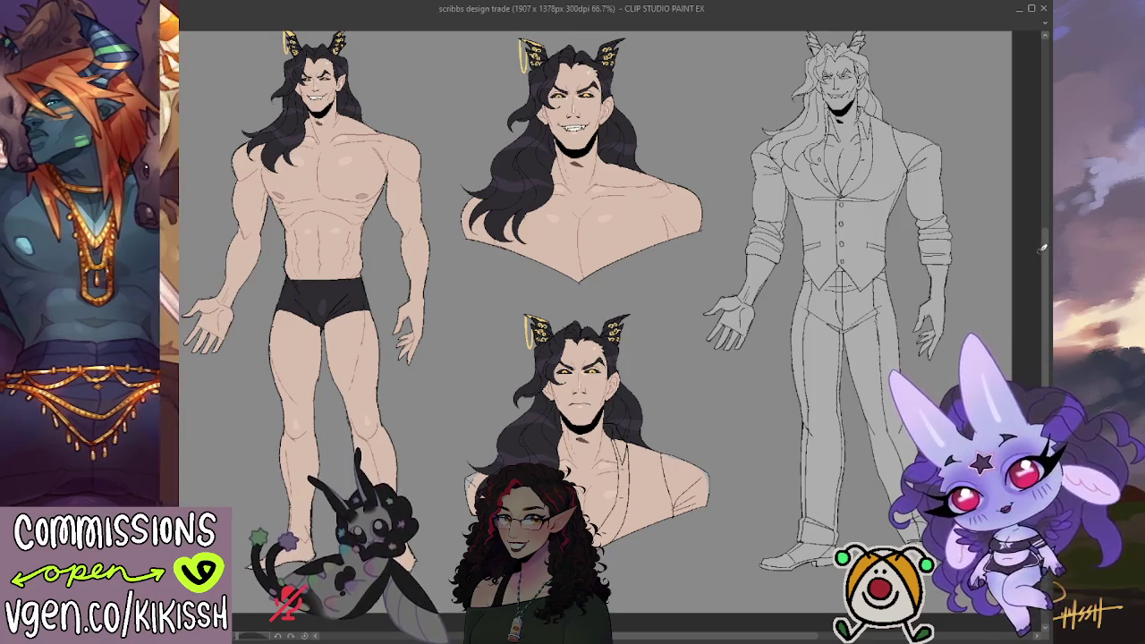
scroll(1040, 217, "up", 5)
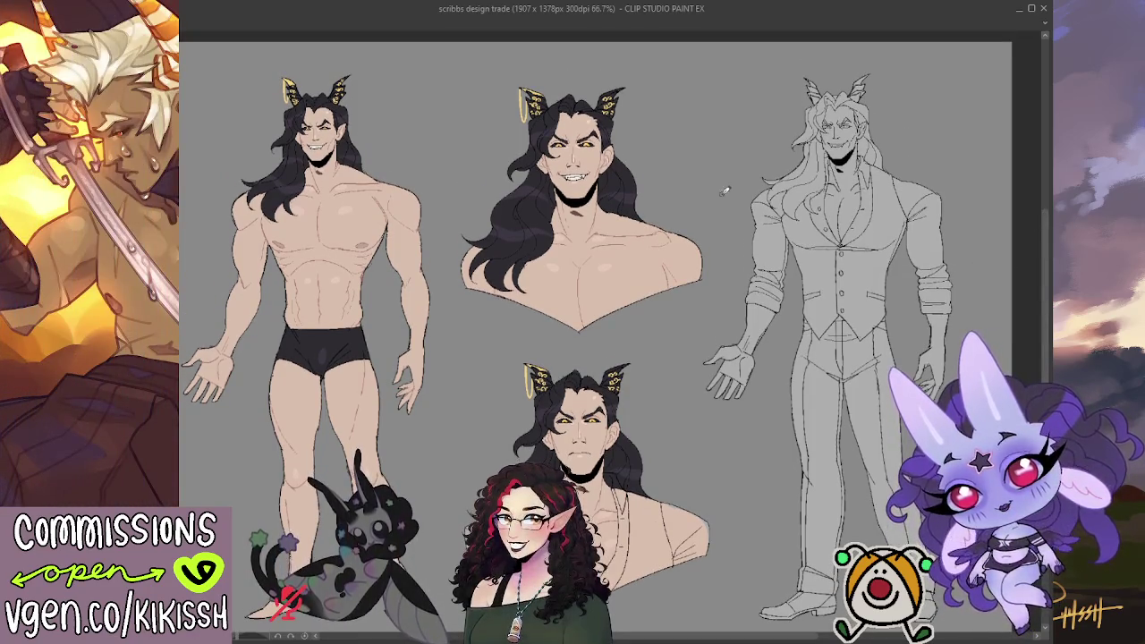
scroll(589, 308, "up", 2)
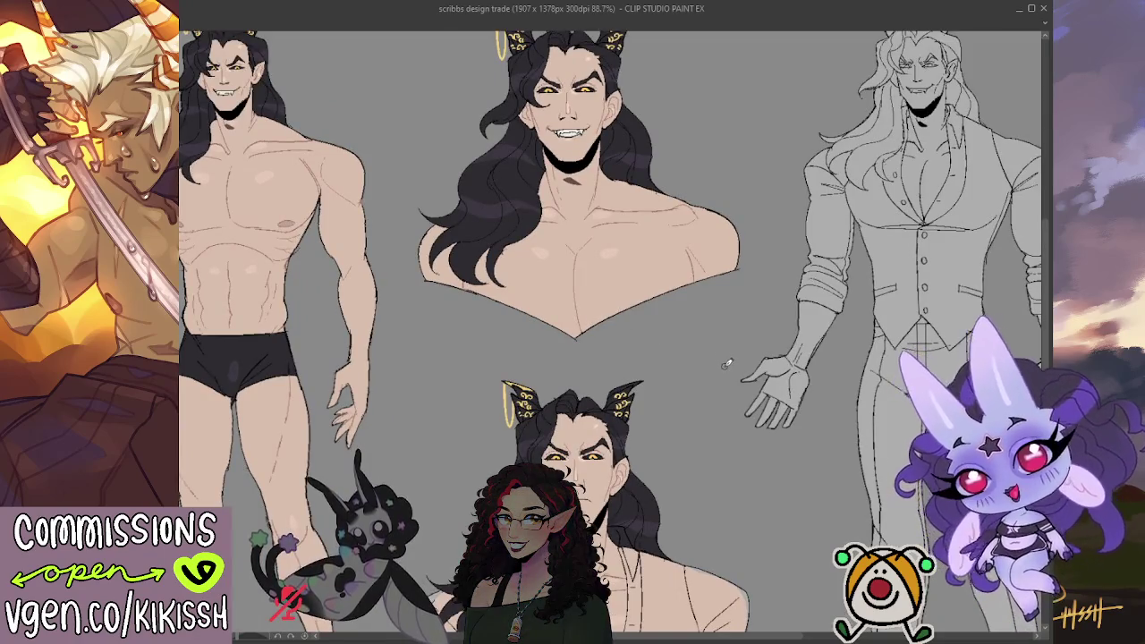
left_click_drag(713, 385, 703, 265)
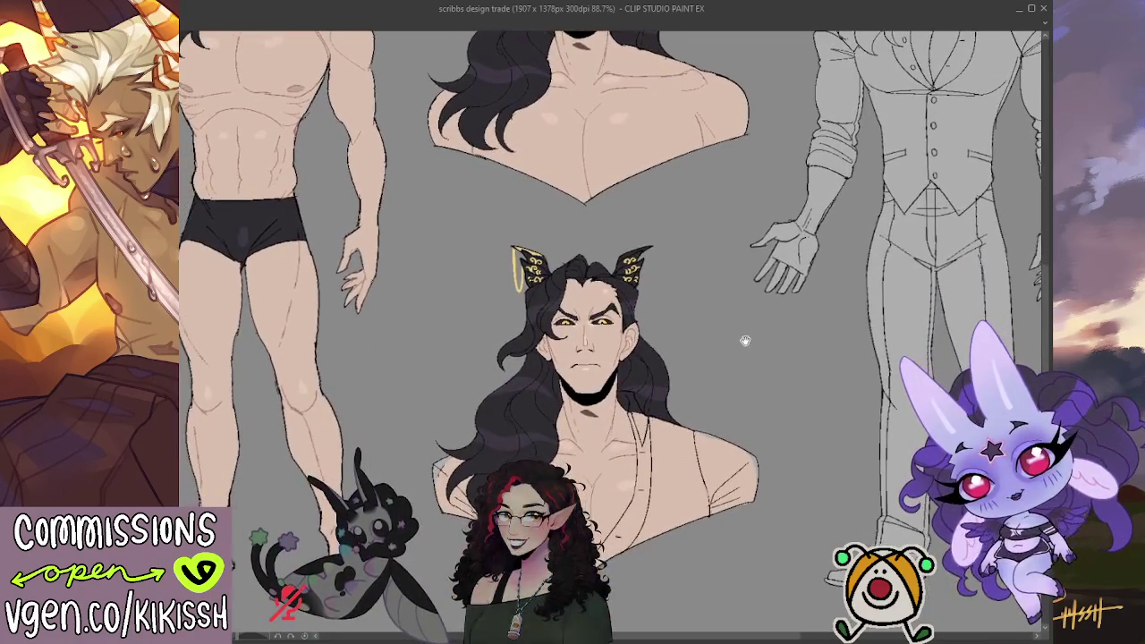
mouse_move(737, 347)
left_mouse_down()
mouse_move(753, 495)
mouse_move(749, 387)
left_mouse_up()
scroll(754, 494, "down", 1)
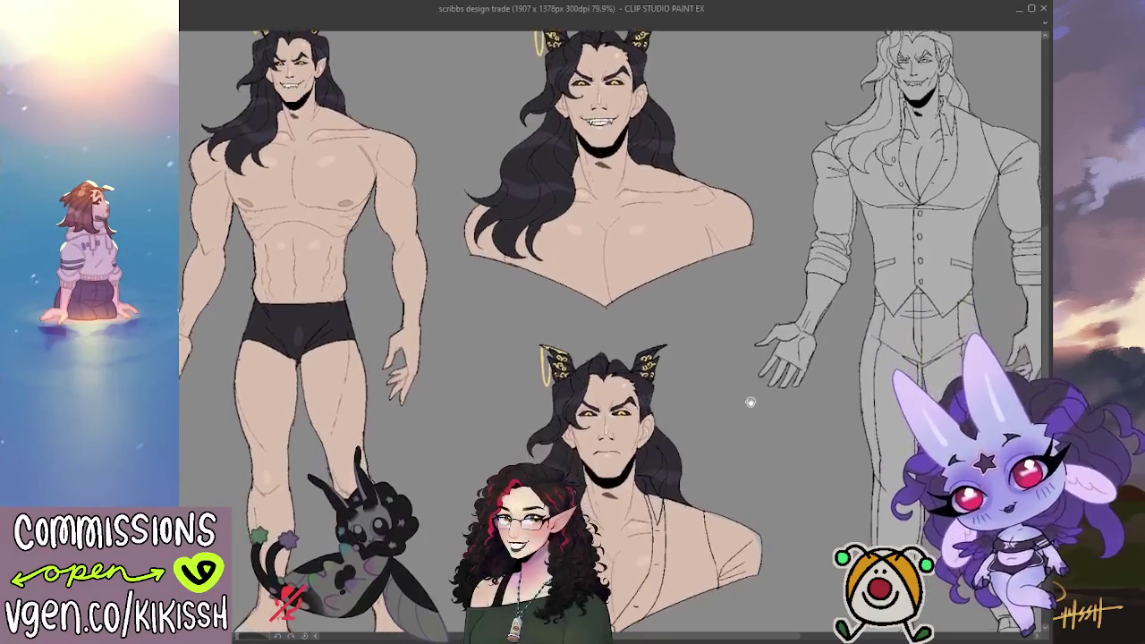
scroll(286, 228, "up", 2)
scroll(286, 228, "up", 2)
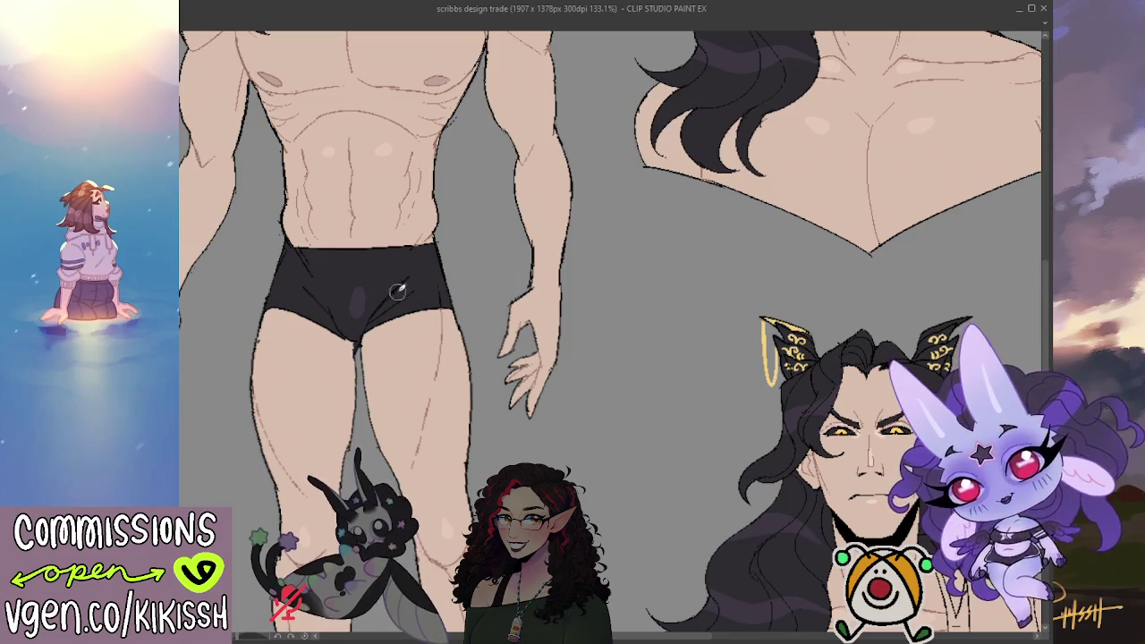
left_click_drag(363, 324, 420, 274)
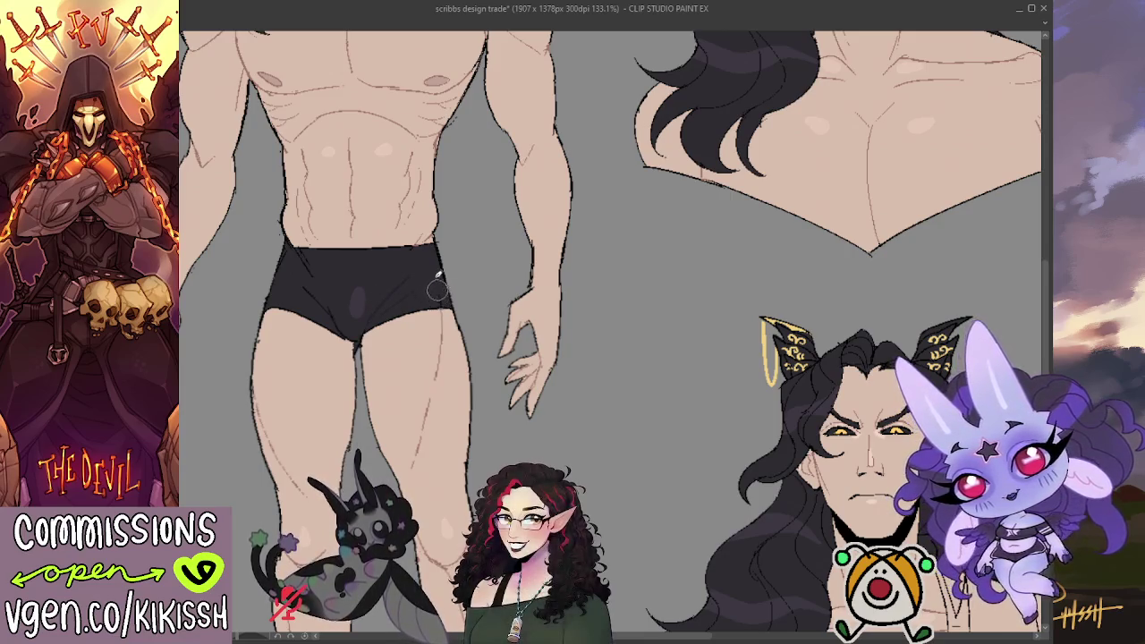
scroll(668, 117, "up", 1)
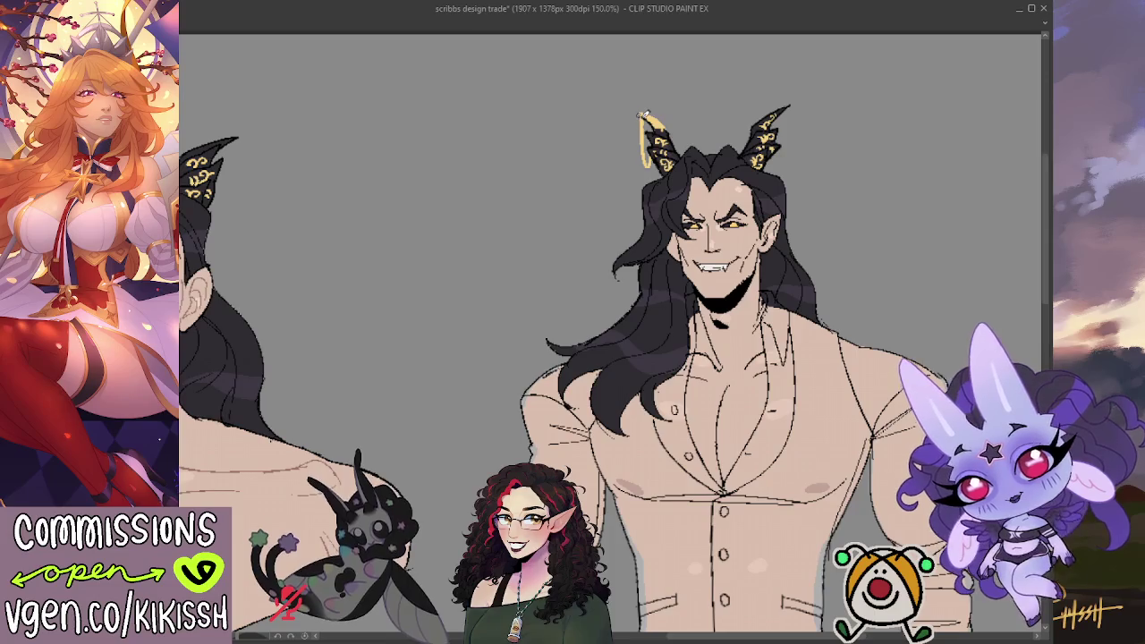
Draw a gold hoop on the suited figure's left horn and compare it with the other figures' rings
left_click_drag(644, 115, 666, 117)
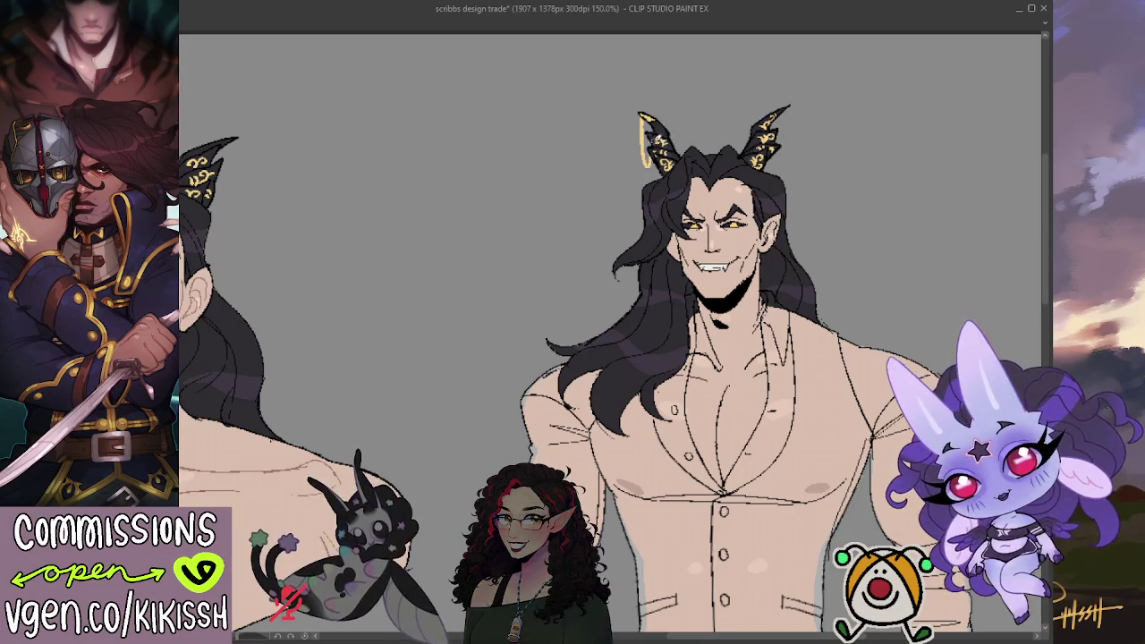
mouse_move(674, 169)
left_mouse_down()
mouse_move(608, 237)
mouse_move(649, 237)
left_mouse_up()
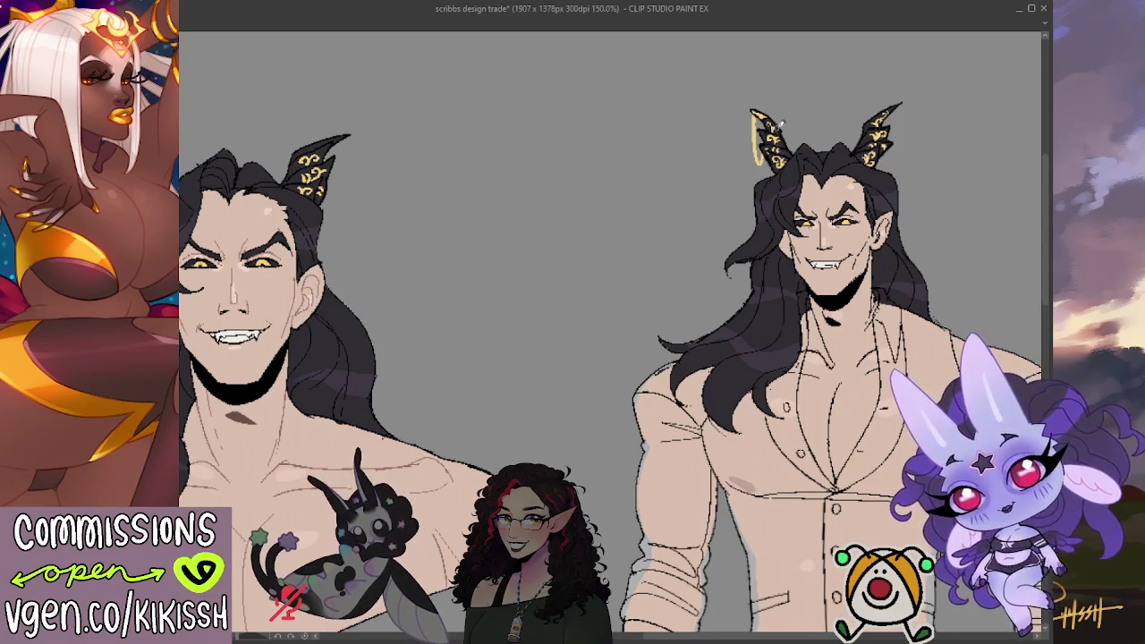
mouse_move(563, 173)
left_mouse_down()
mouse_move(439, 266)
mouse_move(592, 283)
left_mouse_up()
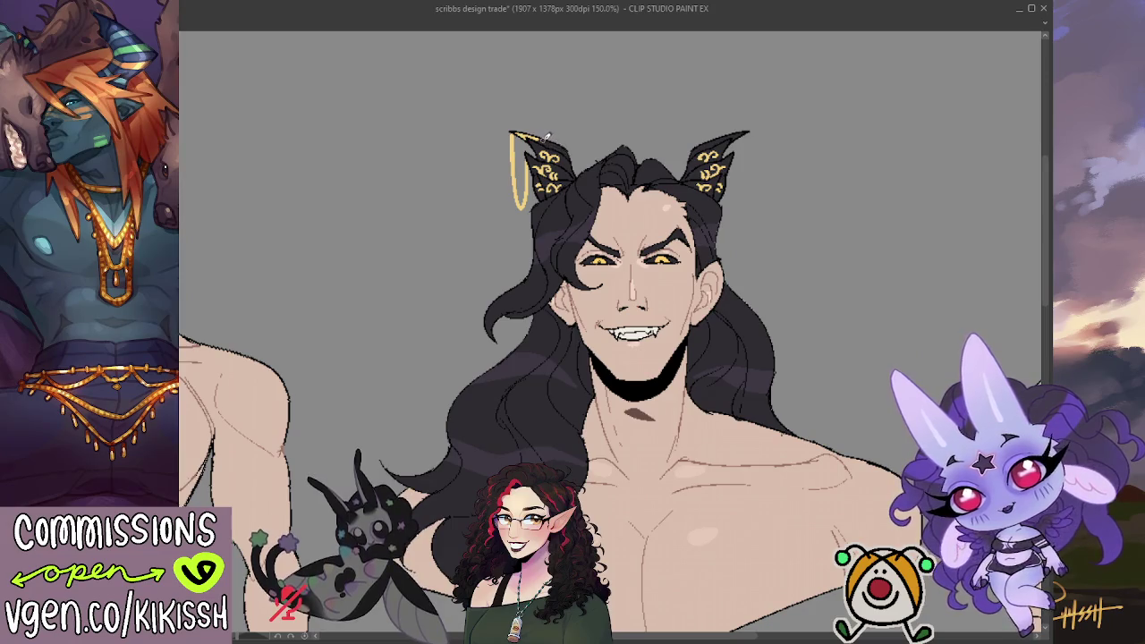
scroll(564, 133, "down", 2)
scroll(601, 161, "left", 5)
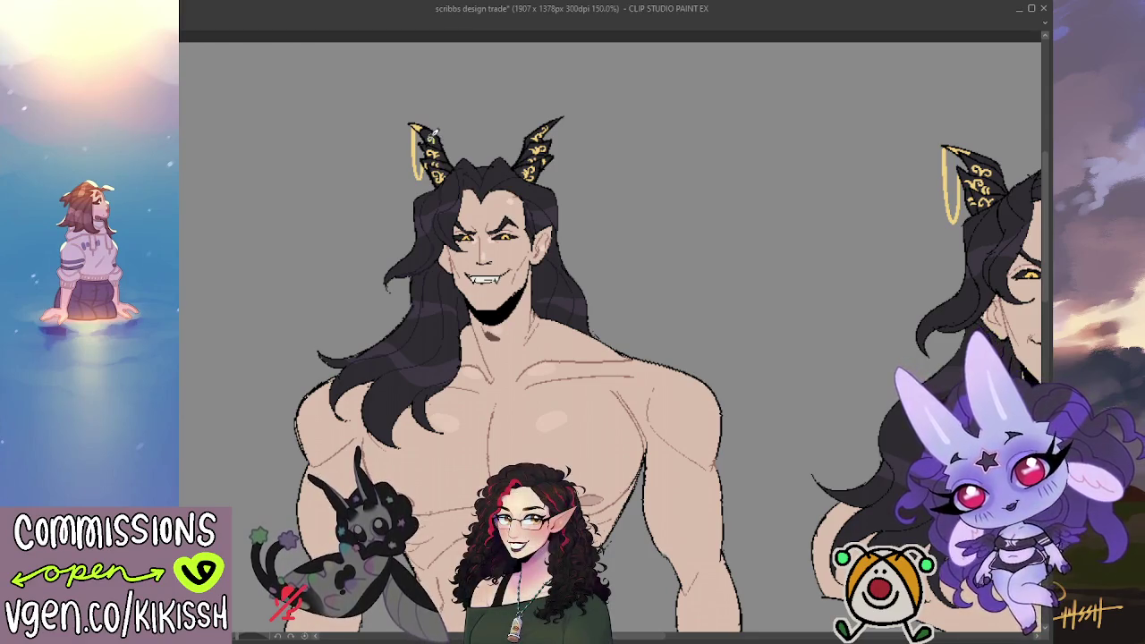
left_click_drag(534, 177, 508, 166)
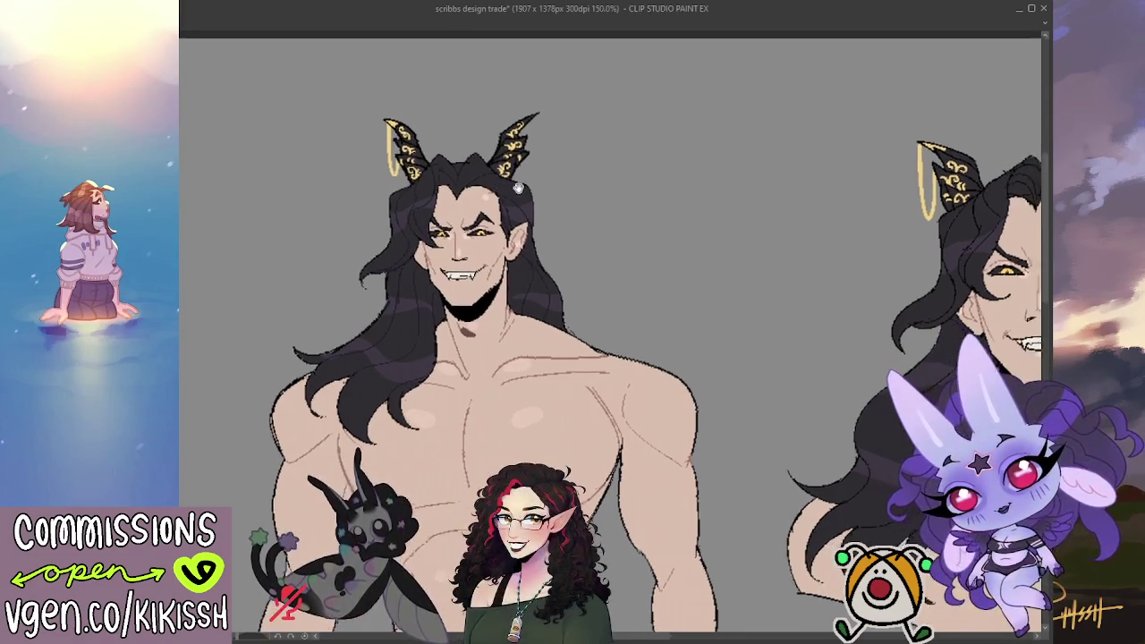
scroll(484, 161, "down", 1)
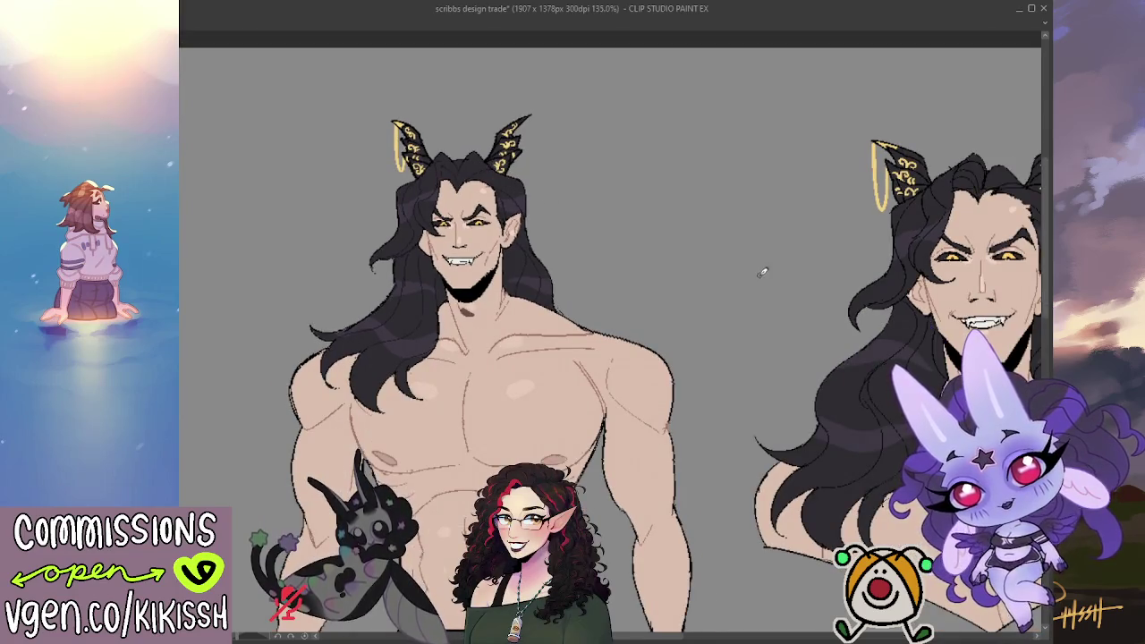
Frame the full-body figure and sketch shirt sleeve lines along its forearm and left arm
scroll(762, 260, "down", 3)
left_click_drag(760, 256, 657, 192)
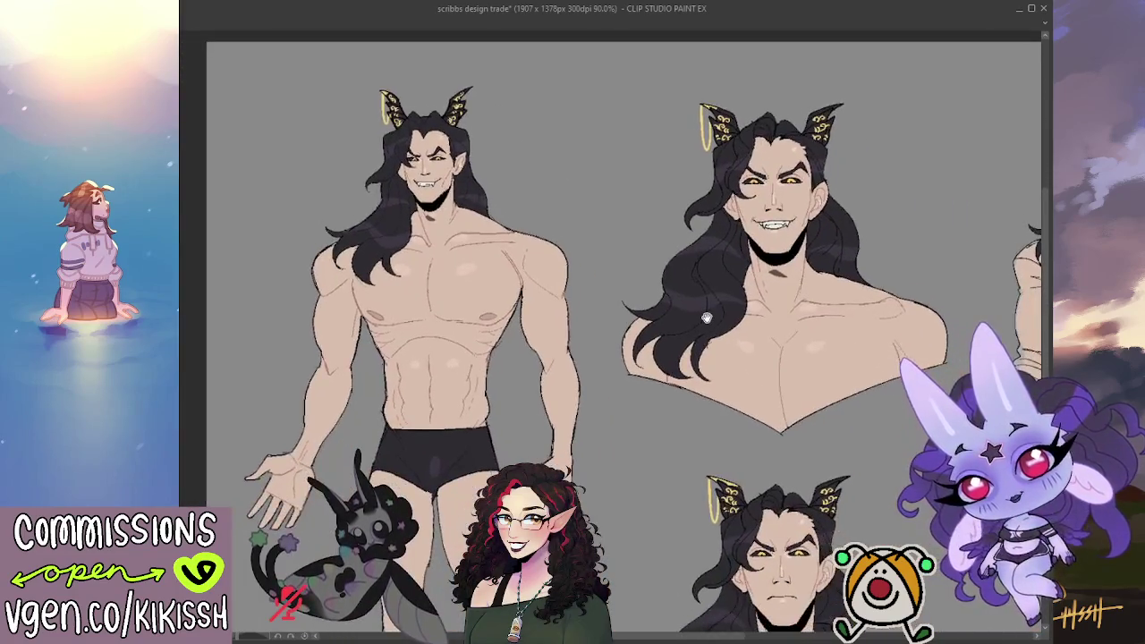
scroll(494, 190, "up", 2)
scroll(495, 190, "up", 2)
scroll(502, 211, "up", 2)
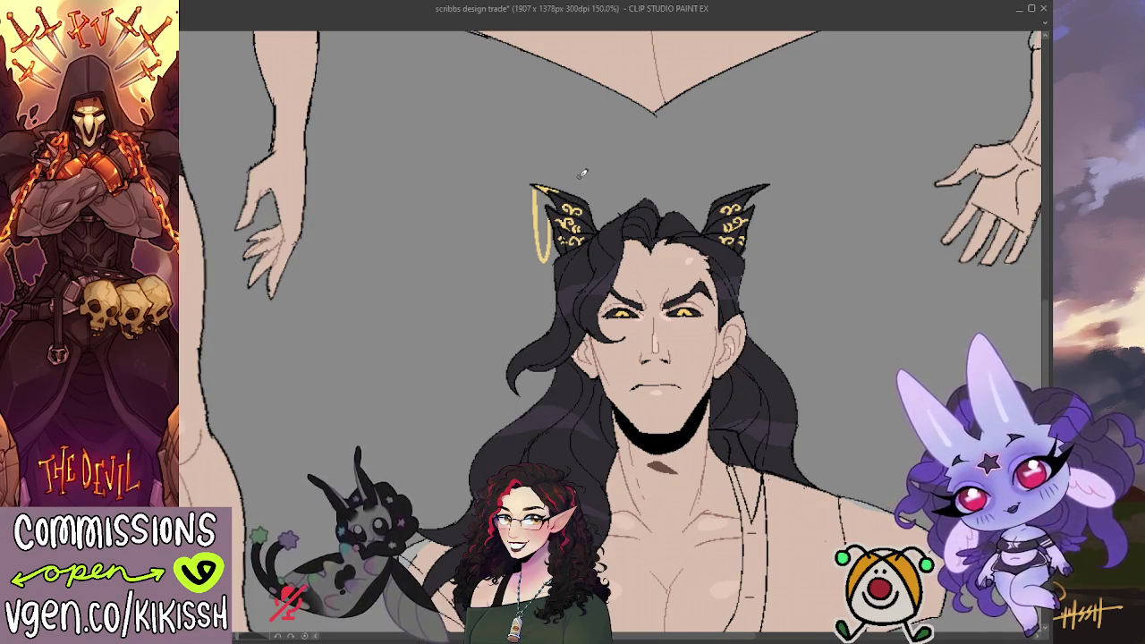
scroll(582, 173, "down", 3)
scroll(670, 325, "up", 1)
mouse_move(670, 325)
left_mouse_down()
mouse_move(564, 379)
mouse_move(487, 442)
left_mouse_up()
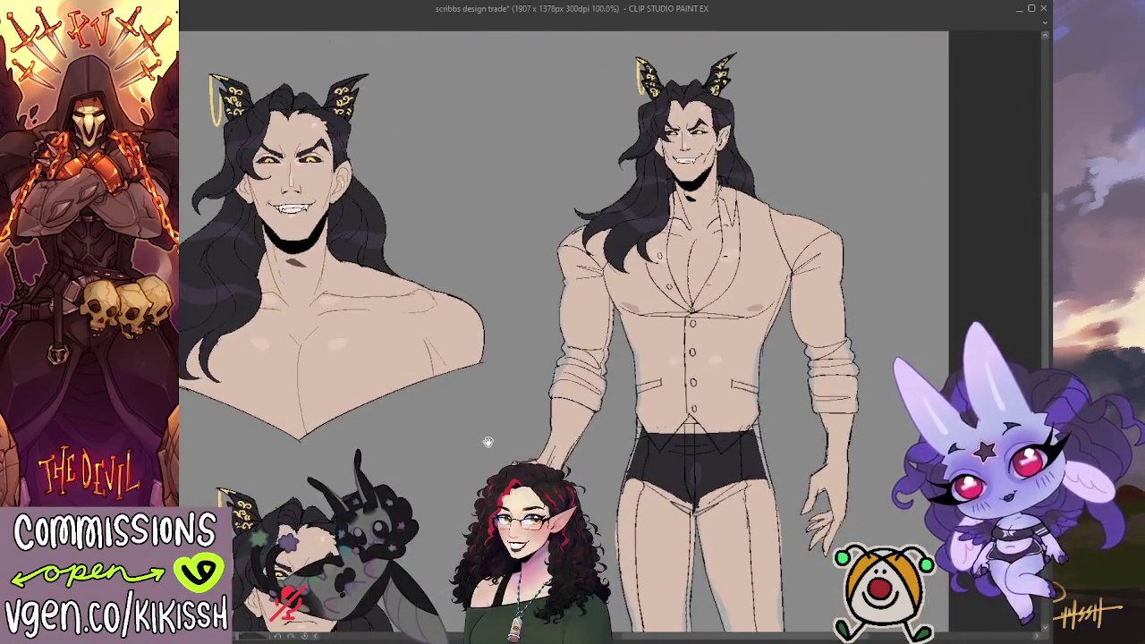
mouse_move(487, 442)
left_mouse_down()
mouse_move(522, 469)
mouse_move(677, 492)
left_mouse_up()
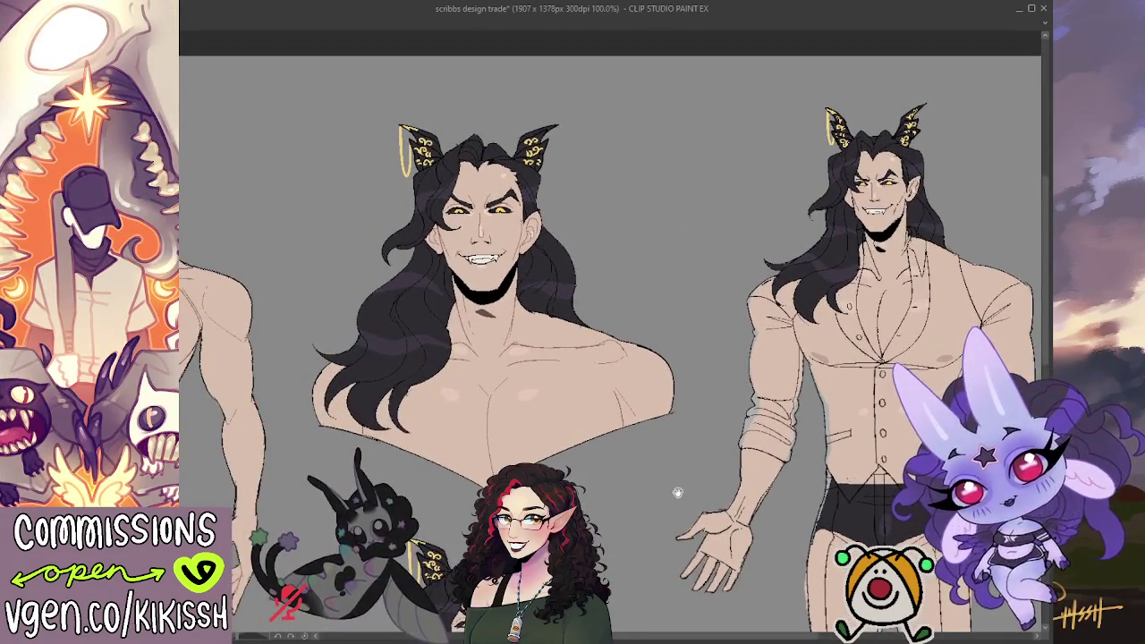
left_click_drag(678, 492, 577, 421)
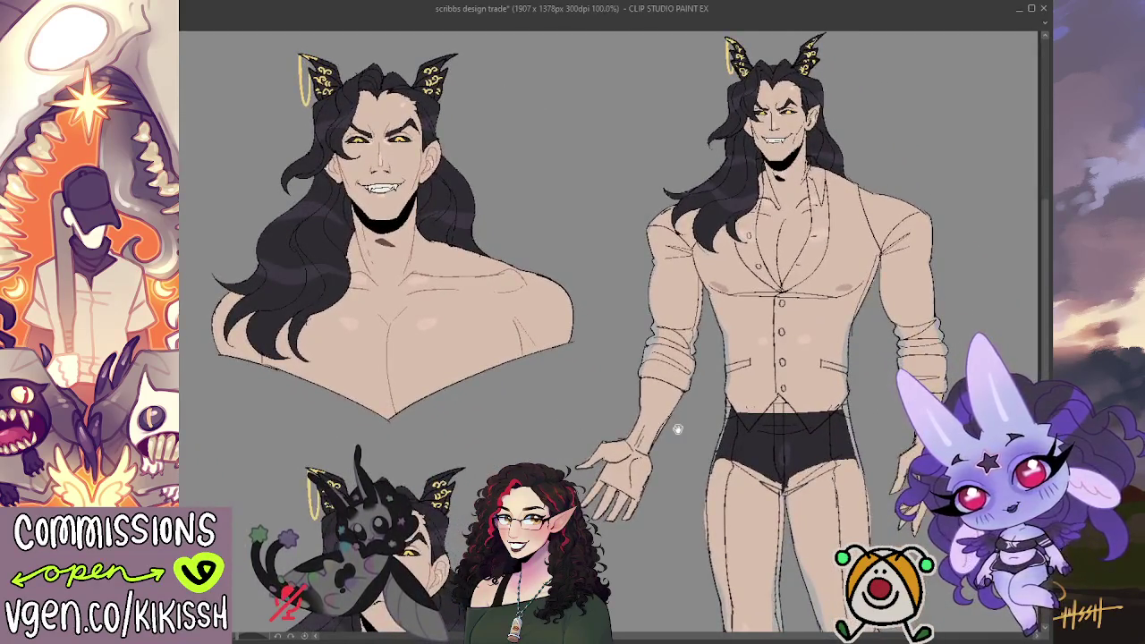
left_click_drag(677, 430, 624, 426)
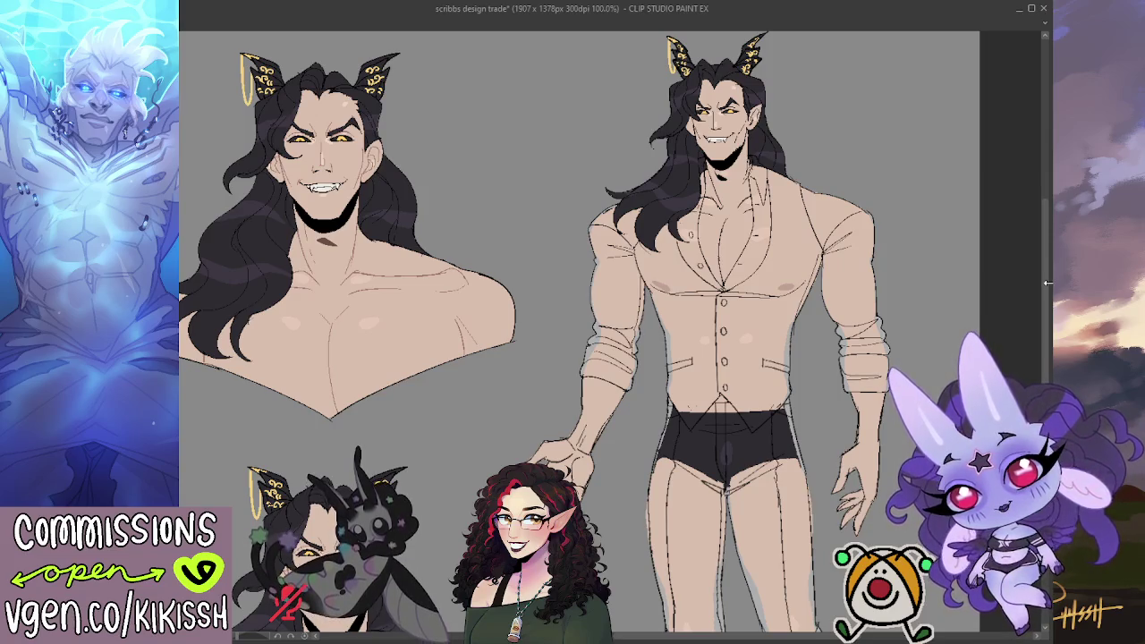
left_click_drag(567, 381, 647, 340)
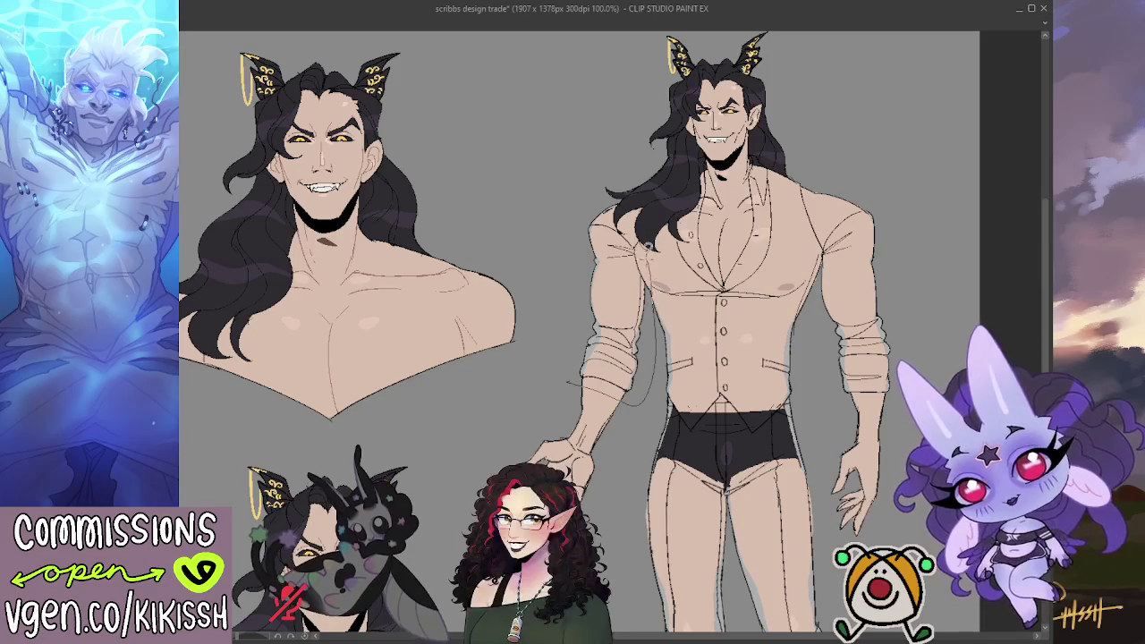
left_click_drag(592, 210, 559, 354)
Fill both shirt sleeves and the collar white, and ink the vest's right edge to the waistband
left_click(561, 384)
mouse_move(794, 273)
left_mouse_down()
mouse_move(707, 255)
mouse_move(727, 235)
left_mouse_up()
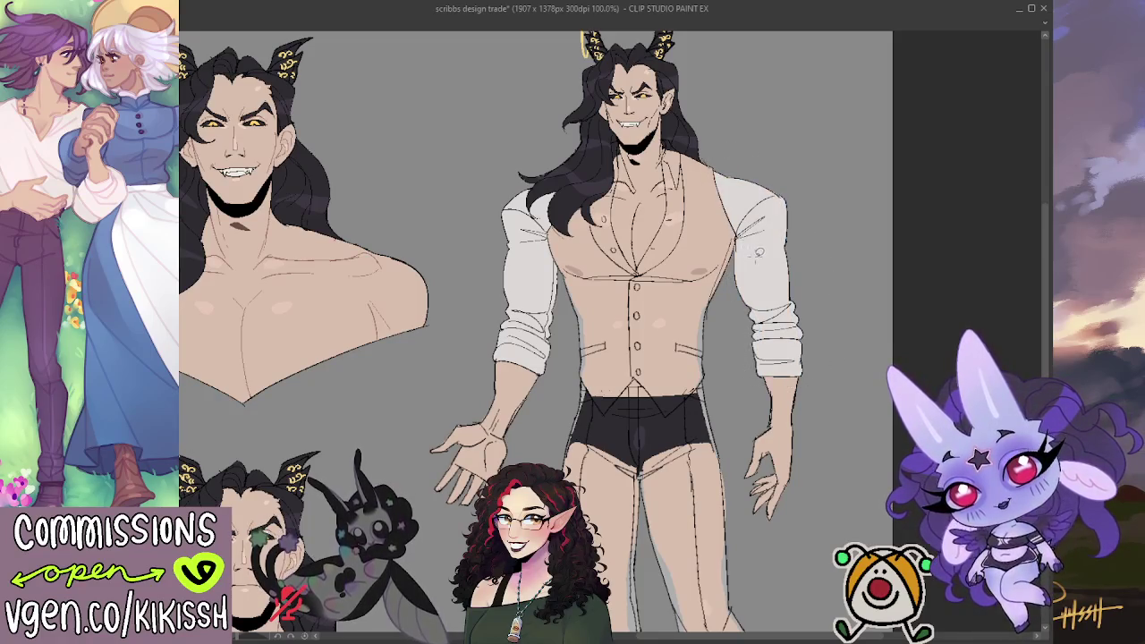
left_click_drag(605, 216, 610, 230)
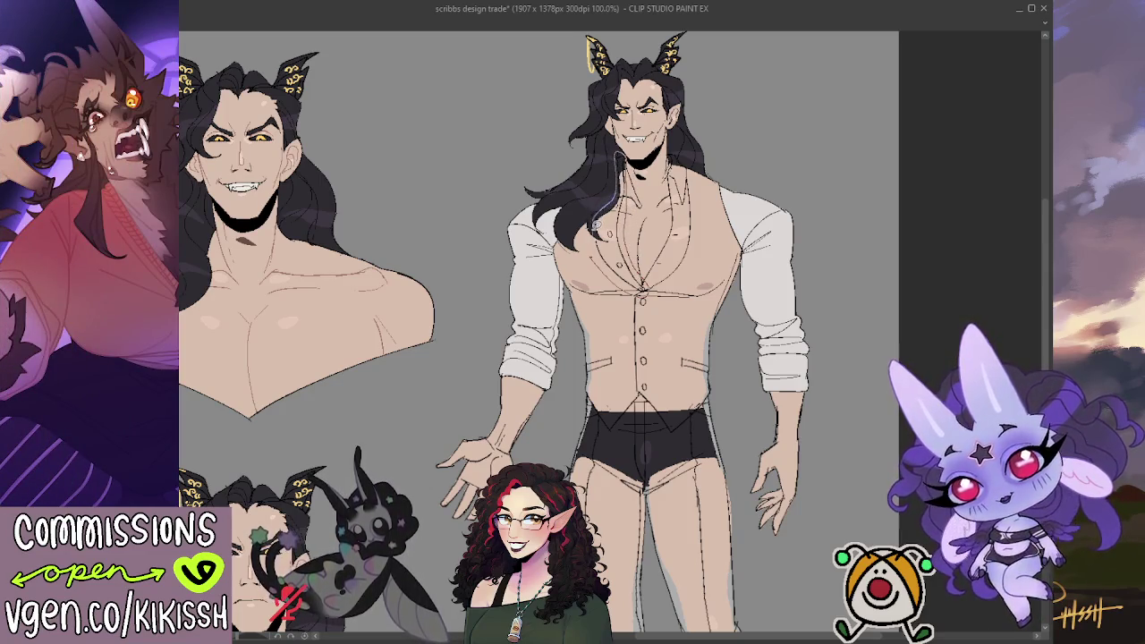
left_click_drag(617, 153, 616, 159)
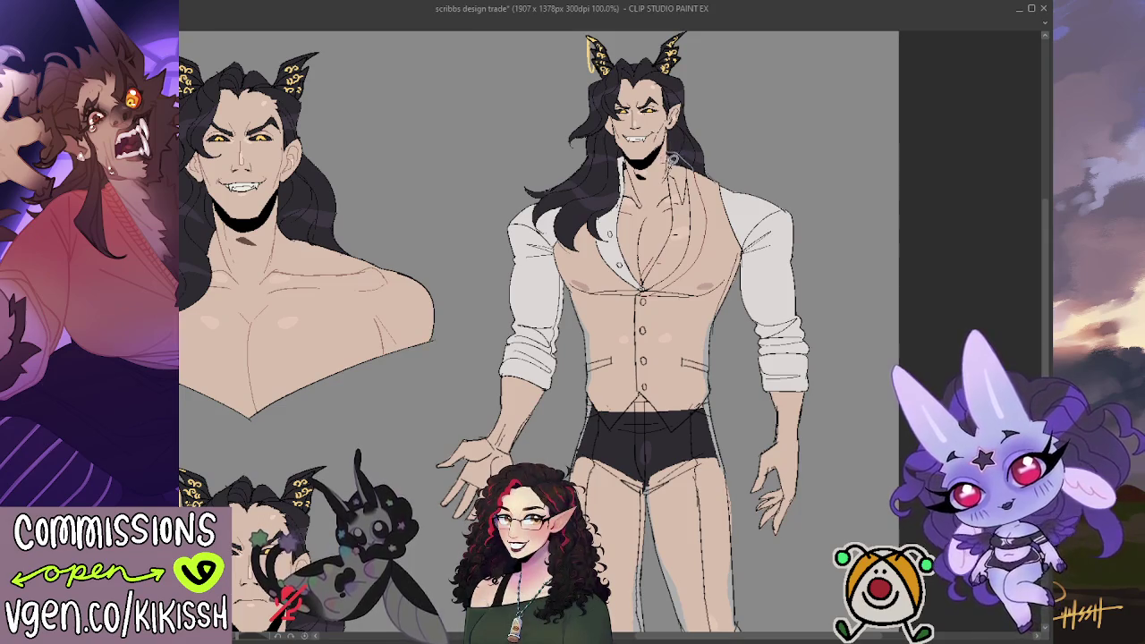
mouse_move(671, 215)
left_mouse_down()
mouse_move(682, 250)
mouse_move(688, 219)
mouse_move(704, 238)
left_mouse_up()
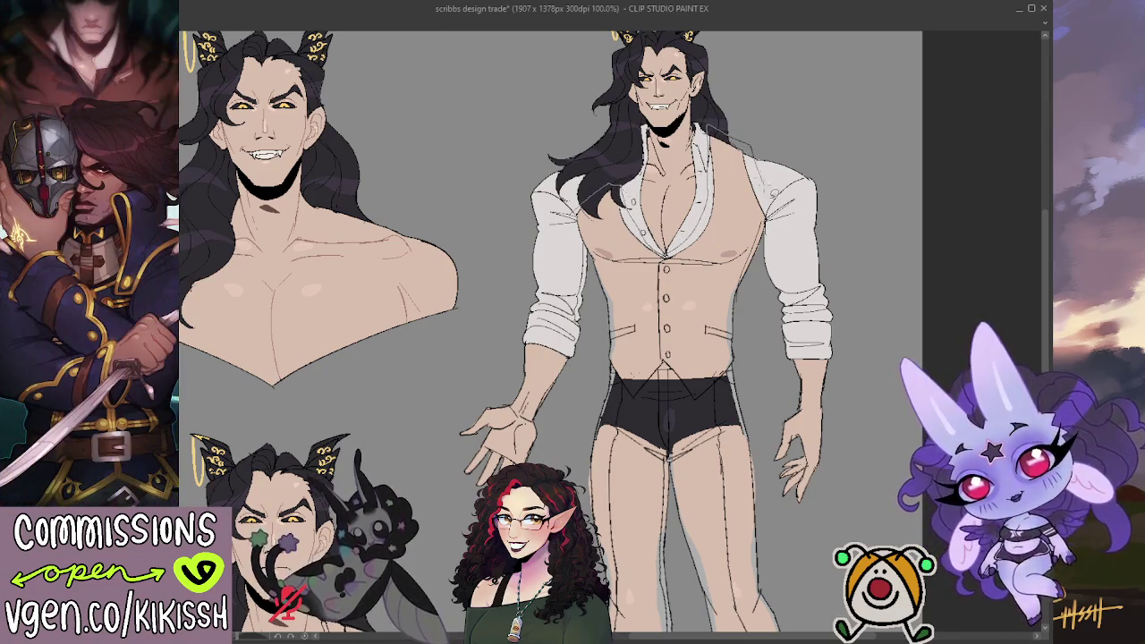
mouse_move(750, 285)
left_mouse_down()
mouse_move(743, 363)
mouse_move(707, 394)
mouse_move(617, 376)
left_mouse_up()
left_click_drag(602, 330, 580, 215)
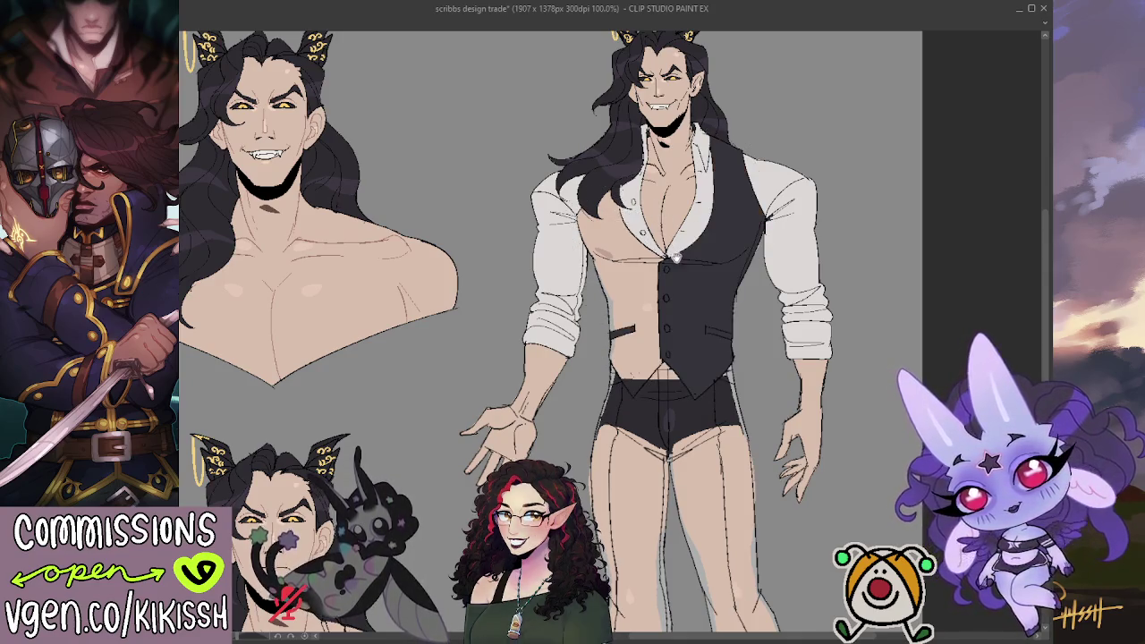
Fill the vest black on both sides, trying and undoing a chain line along its bottom
left_click_drag(595, 345, 664, 348)
key("ctrl+z")
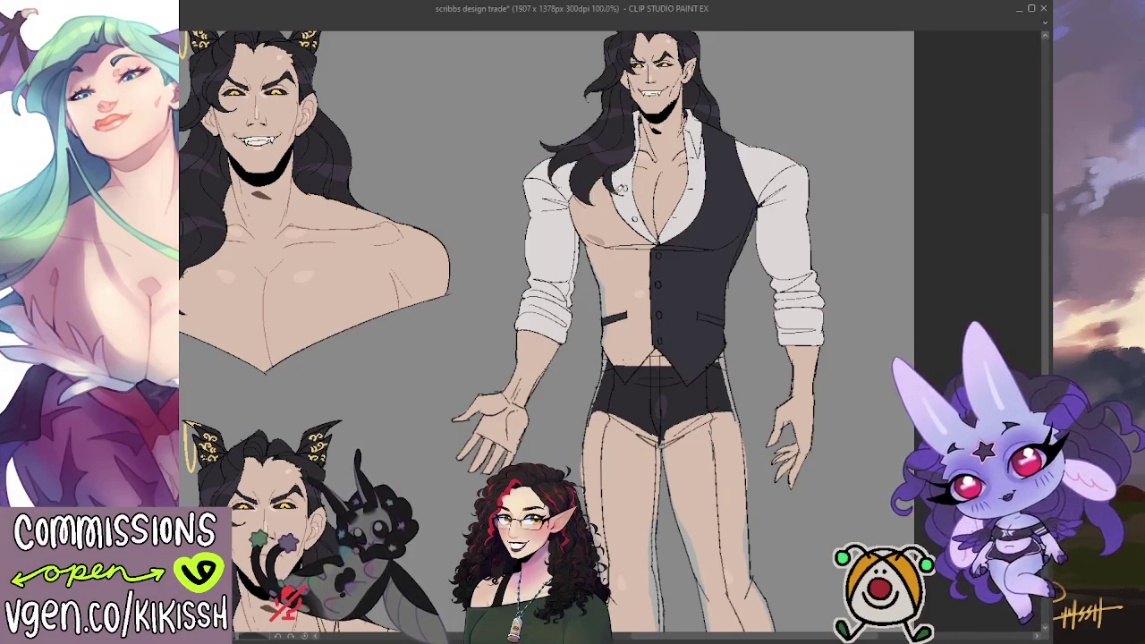
mouse_move(594, 351)
left_mouse_down()
mouse_move(628, 394)
mouse_move(662, 354)
mouse_move(663, 262)
mouse_move(612, 179)
mouse_move(563, 197)
left_mouse_up()
key("ctrl+z")
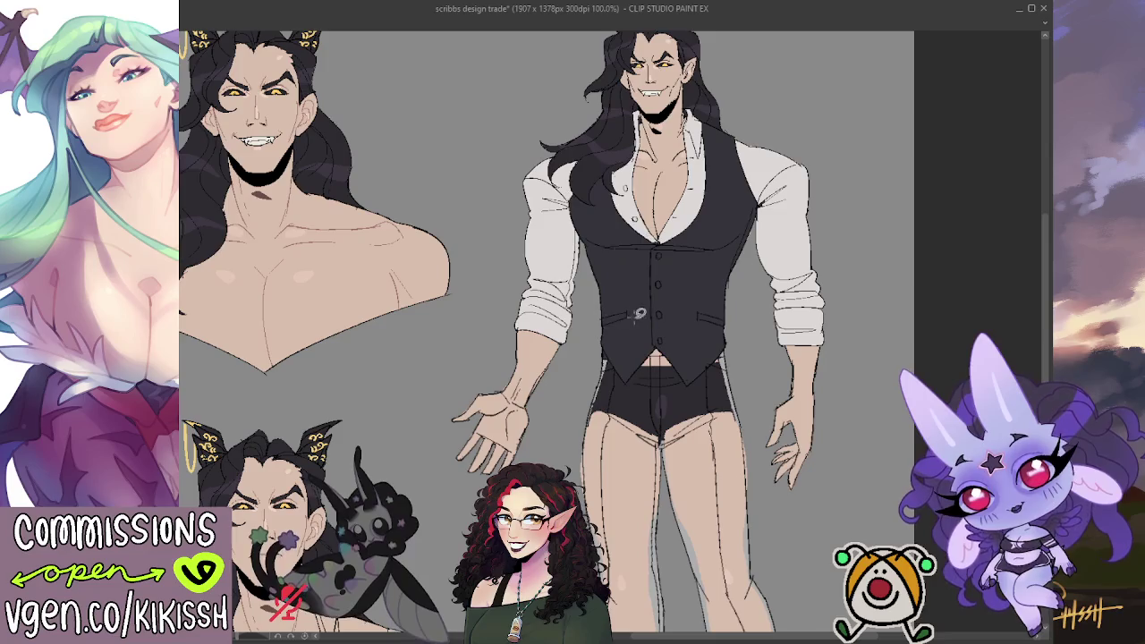
left_click_drag(743, 286, 740, 77)
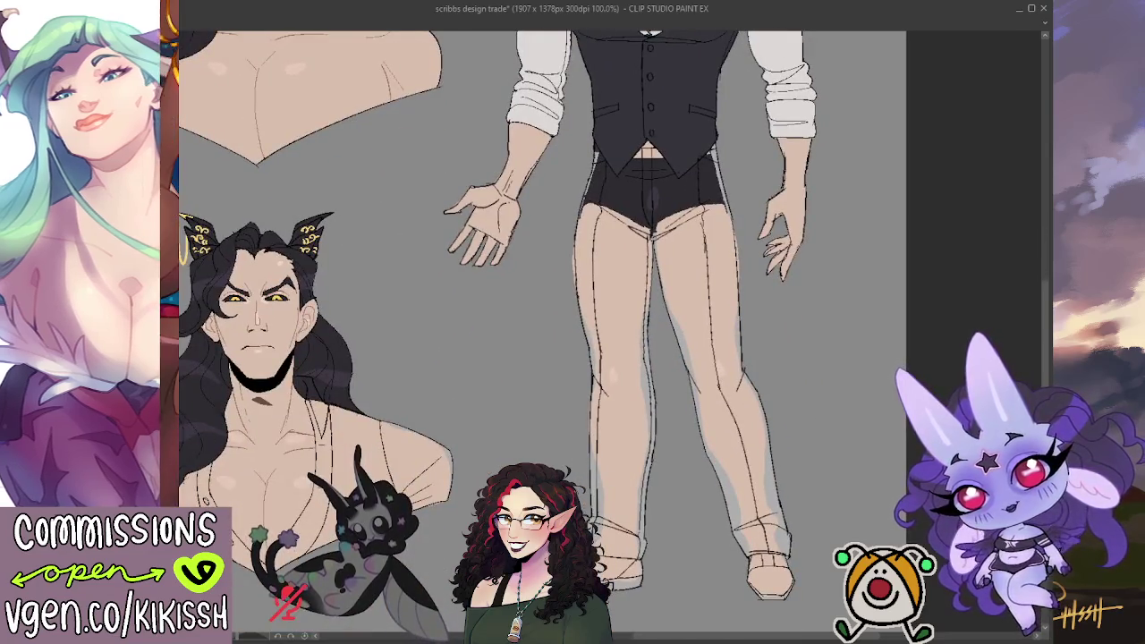
Fill the suited figure's trousers dark charcoal, then zoom out and pan across the sheet
mouse_move(785, 394)
left_mouse_down()
mouse_move(786, 337)
mouse_move(728, 74)
mouse_move(629, 53)
mouse_move(551, 289)
mouse_move(532, 452)
left_mouse_up()
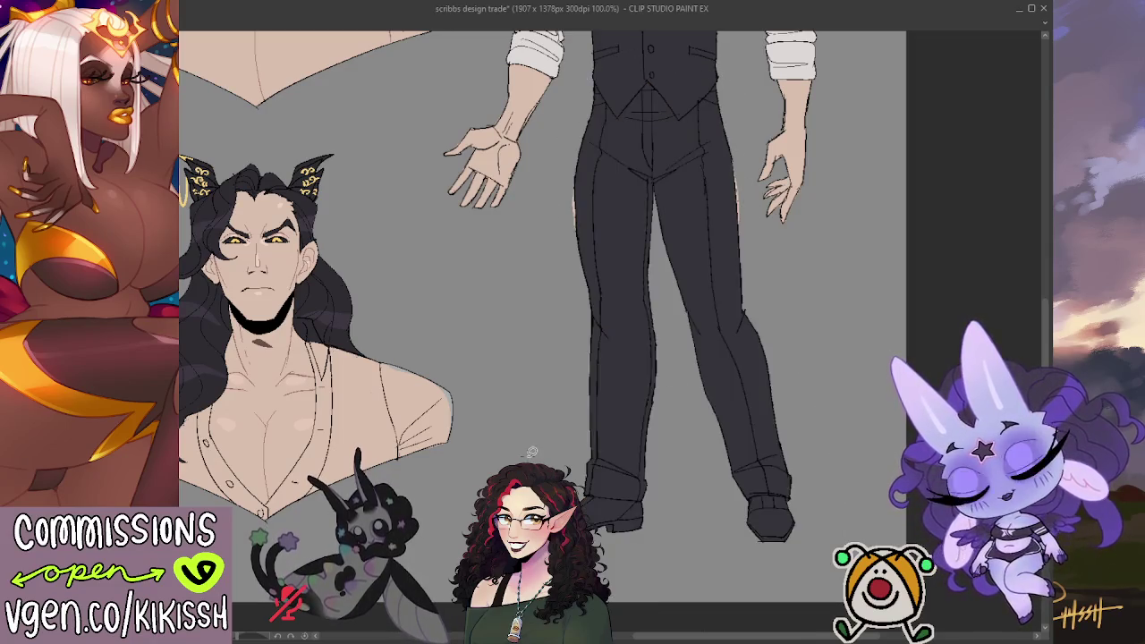
scroll(653, 394, "up", 2)
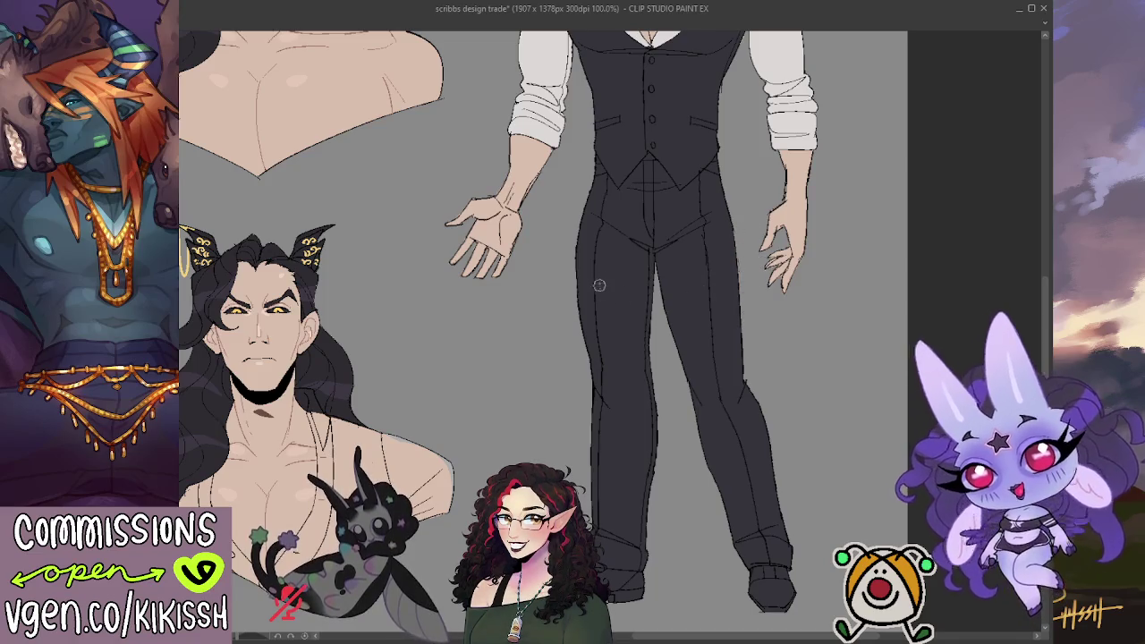
left_click_drag(607, 216, 588, 325)
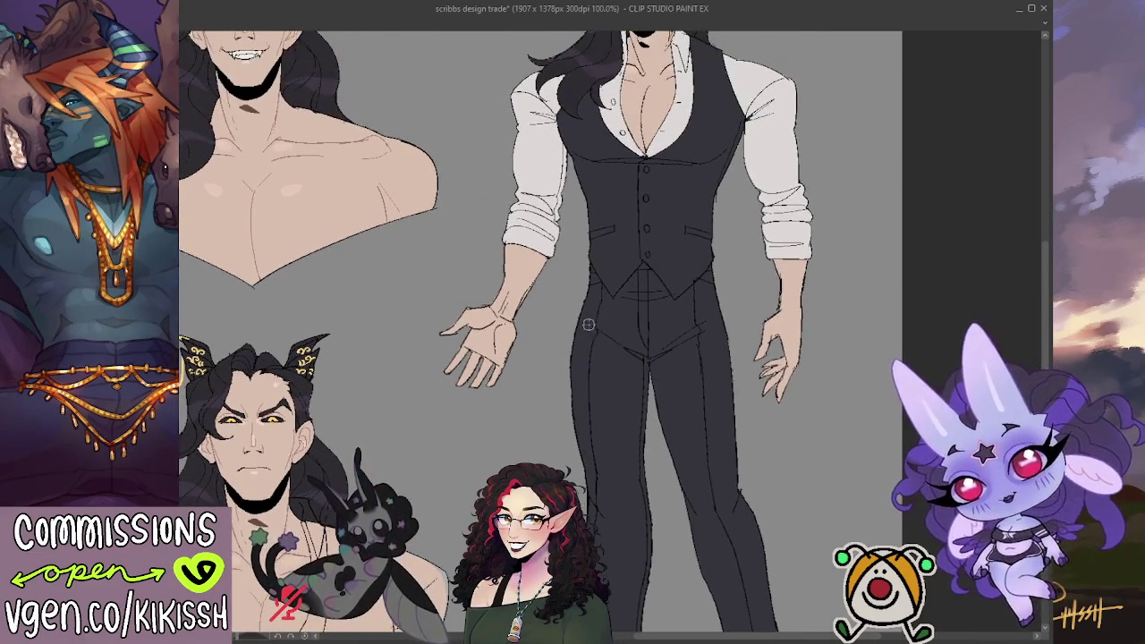
scroll(589, 325, "down", 3)
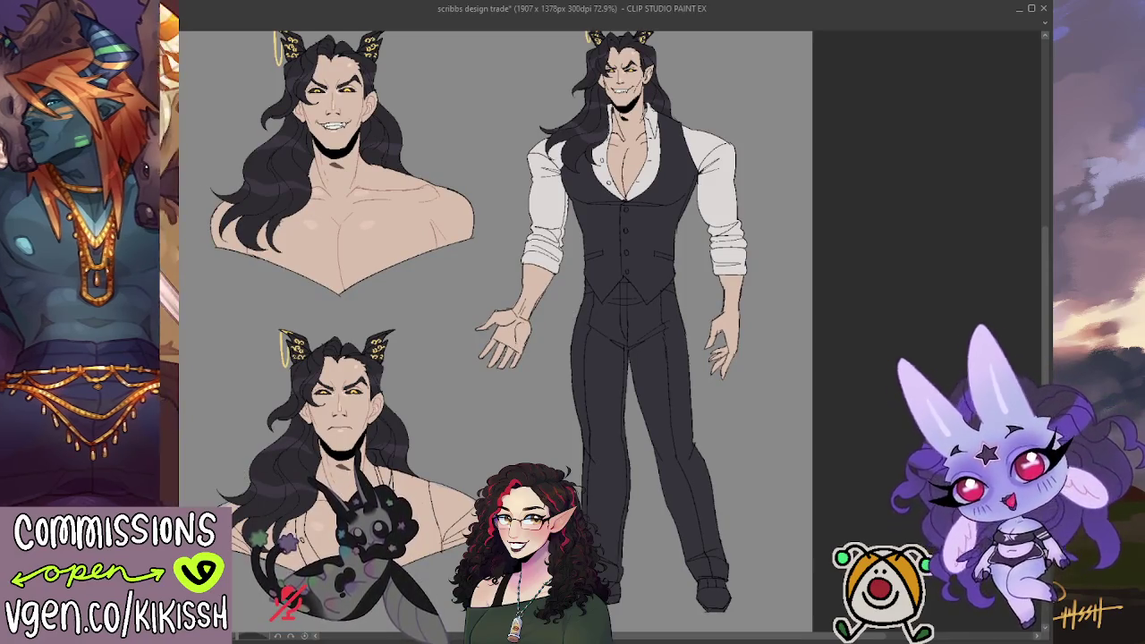
left_click_drag(559, 427, 589, 441)
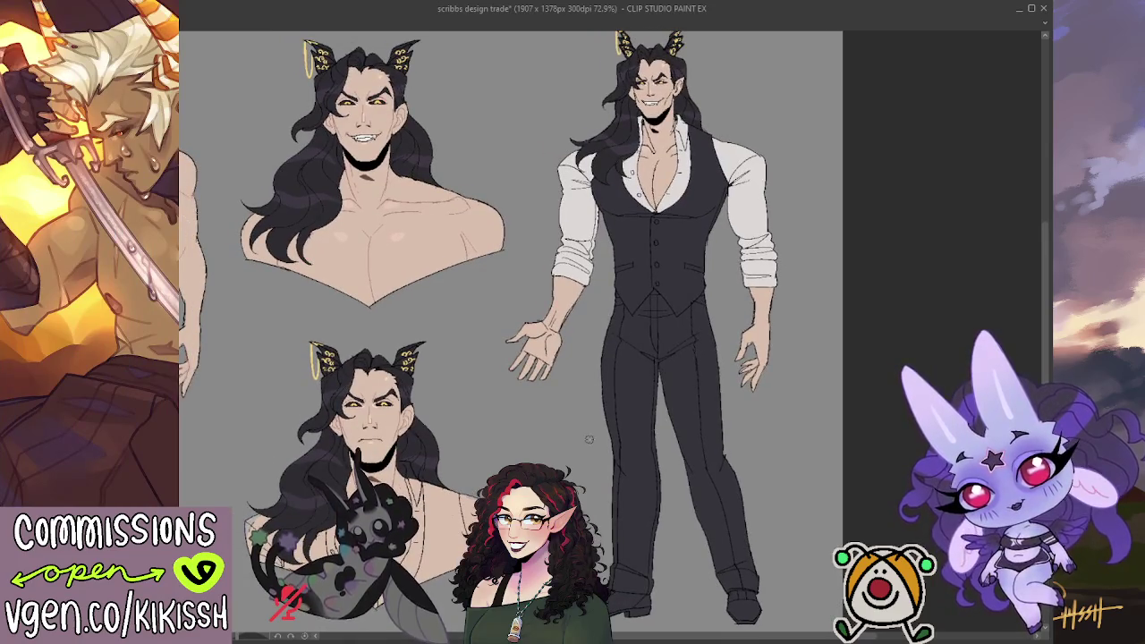
mouse_move(573, 428)
left_mouse_down()
mouse_move(715, 432)
mouse_move(651, 413)
left_mouse_up()
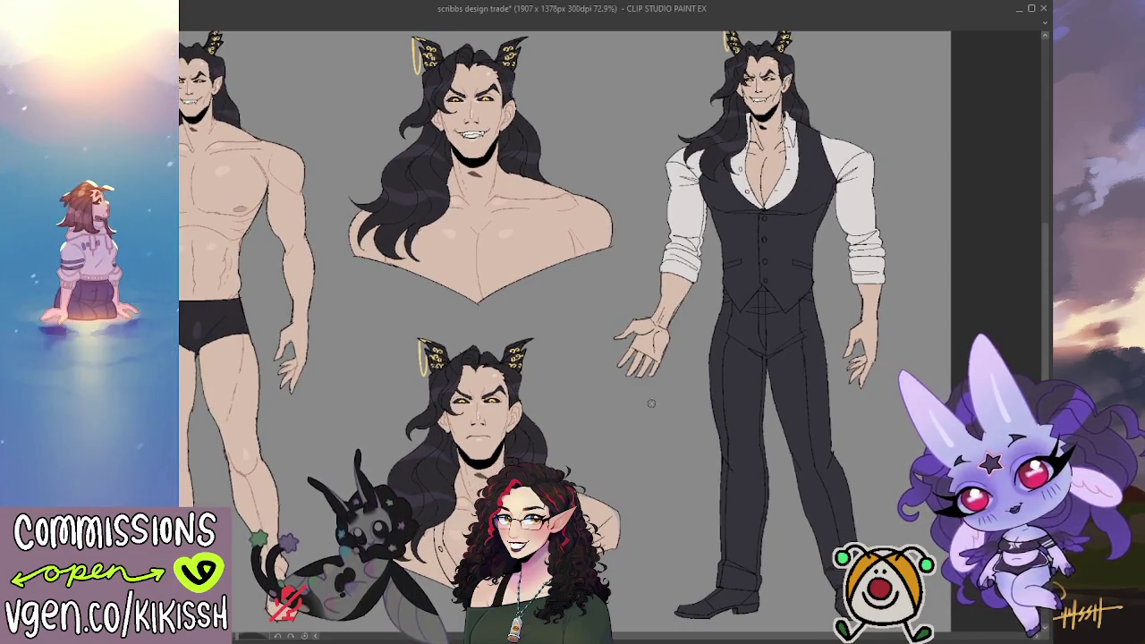
Zoom and pan the canvas to centre the stern bust's head and chest
scroll(761, 158, "up", 2)
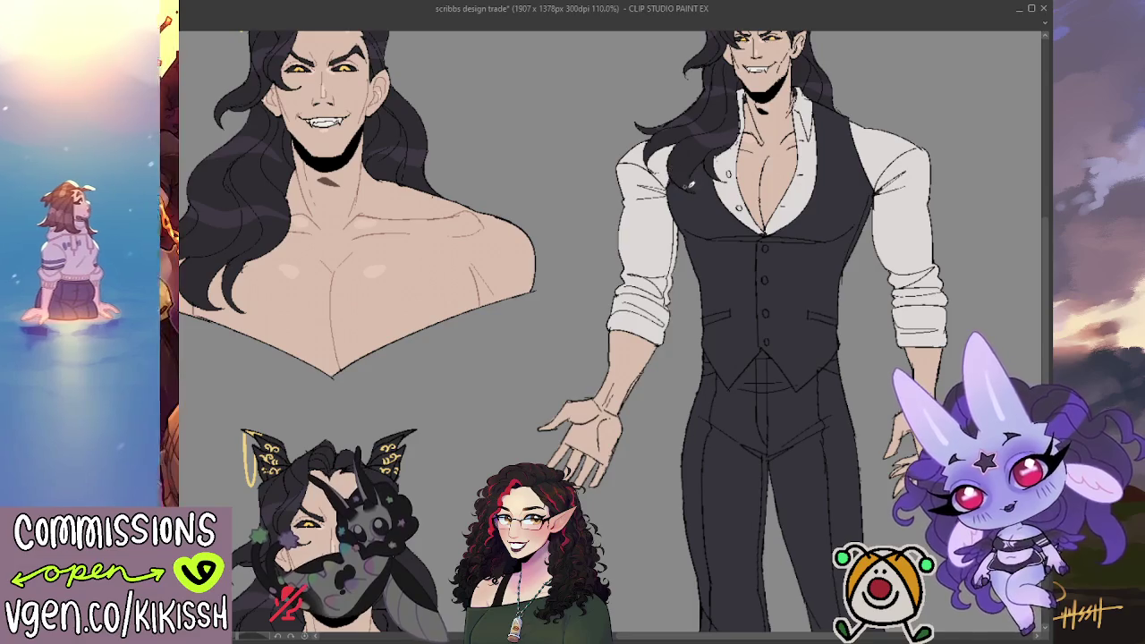
scroll(677, 171, "down", 1)
scroll(676, 152, "down", 2)
scroll(674, 128, "down", 4)
scroll(677, 179, "down", 1)
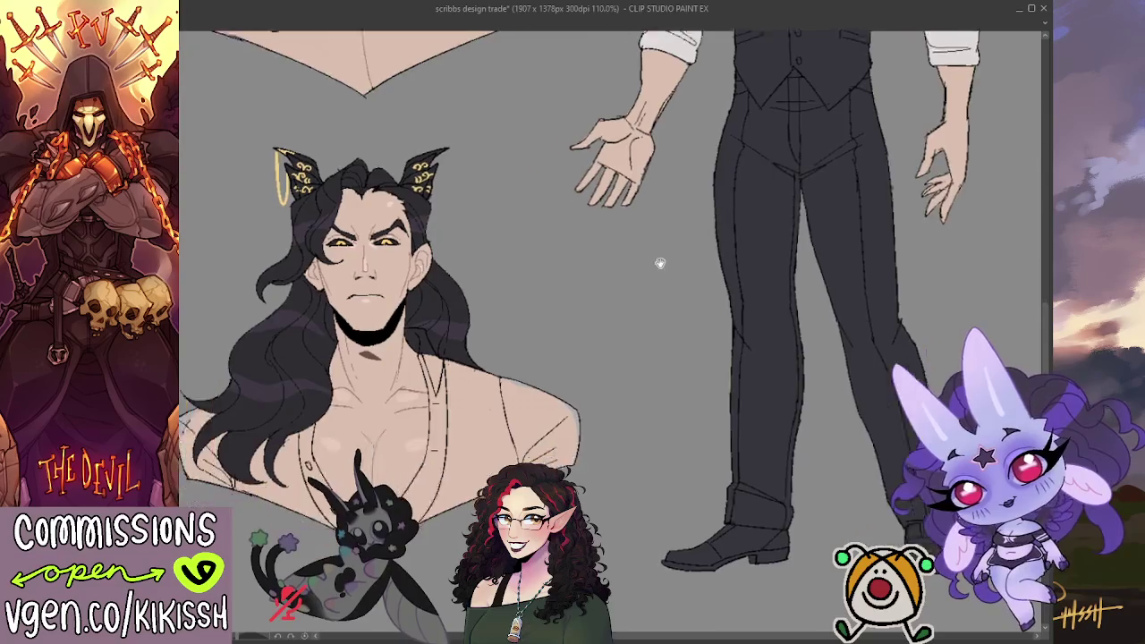
scroll(673, 196, "up", 4)
scroll(682, 212, "down", 6)
scroll(716, 213, "left", 8)
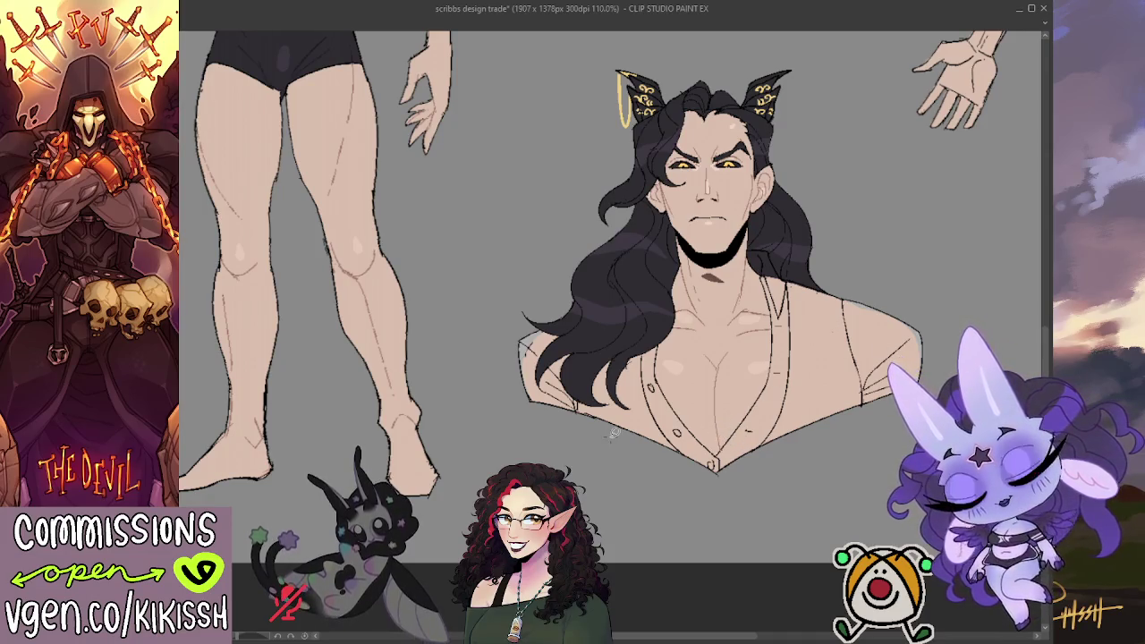
Paint the stern bust's collar and both shoulders white, then outline its right vest panel
mouse_move(707, 479)
left_mouse_down()
mouse_move(794, 273)
mouse_move(755, 401)
left_mouse_up()
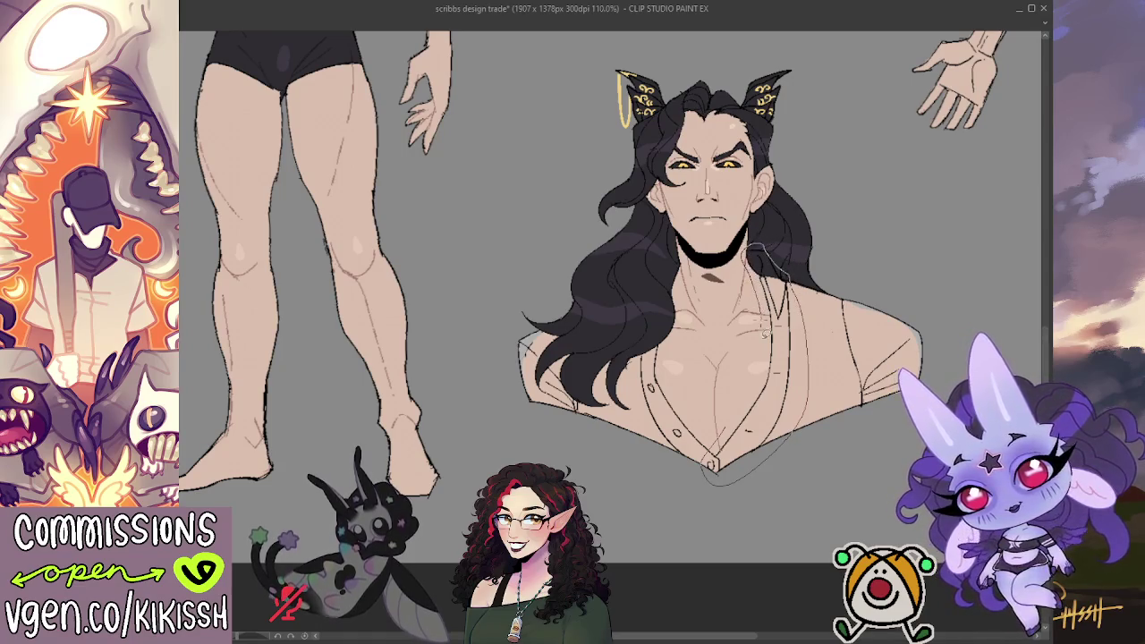
mouse_move(783, 261)
left_mouse_down()
mouse_move(766, 234)
mouse_move(772, 298)
left_mouse_up()
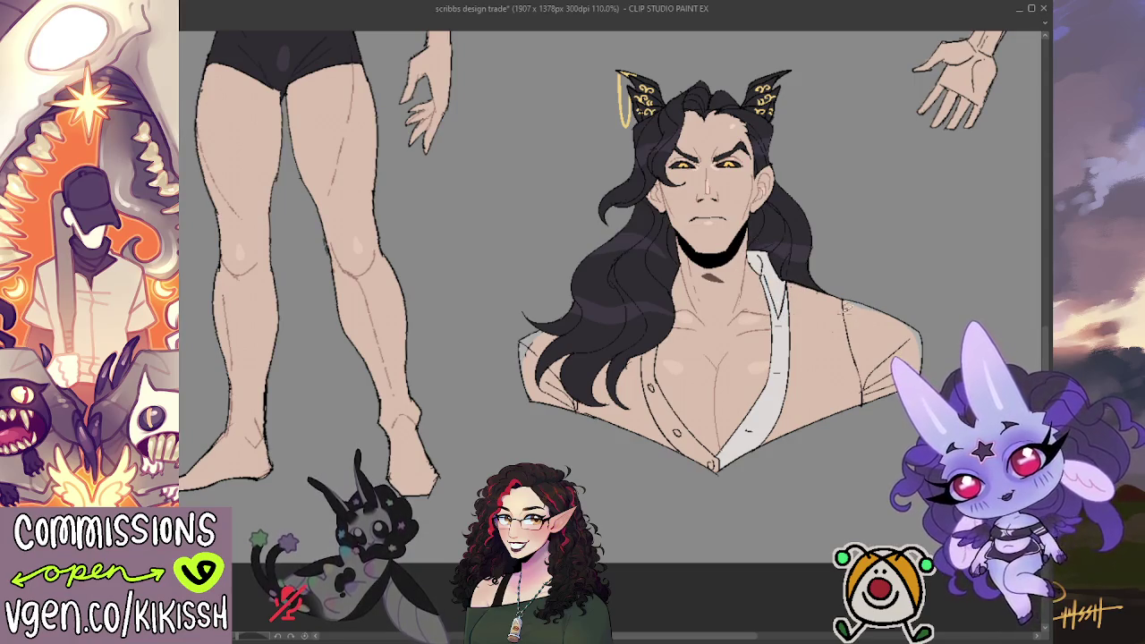
left_click(845, 307)
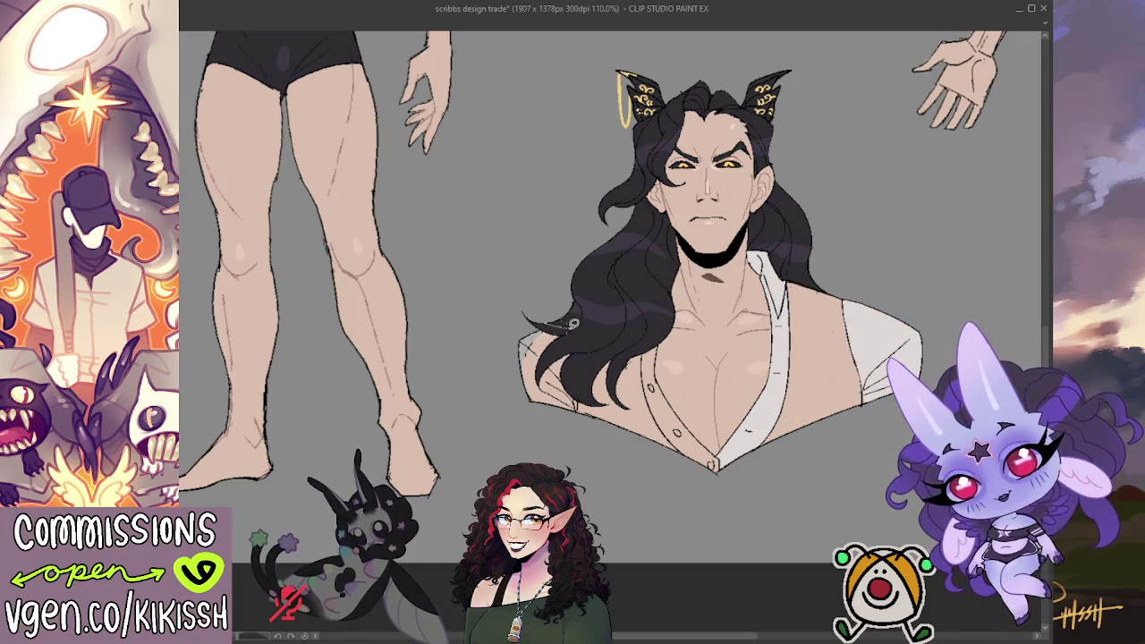
mouse_move(579, 374)
left_mouse_down()
mouse_move(587, 416)
mouse_move(529, 318)
left_mouse_up()
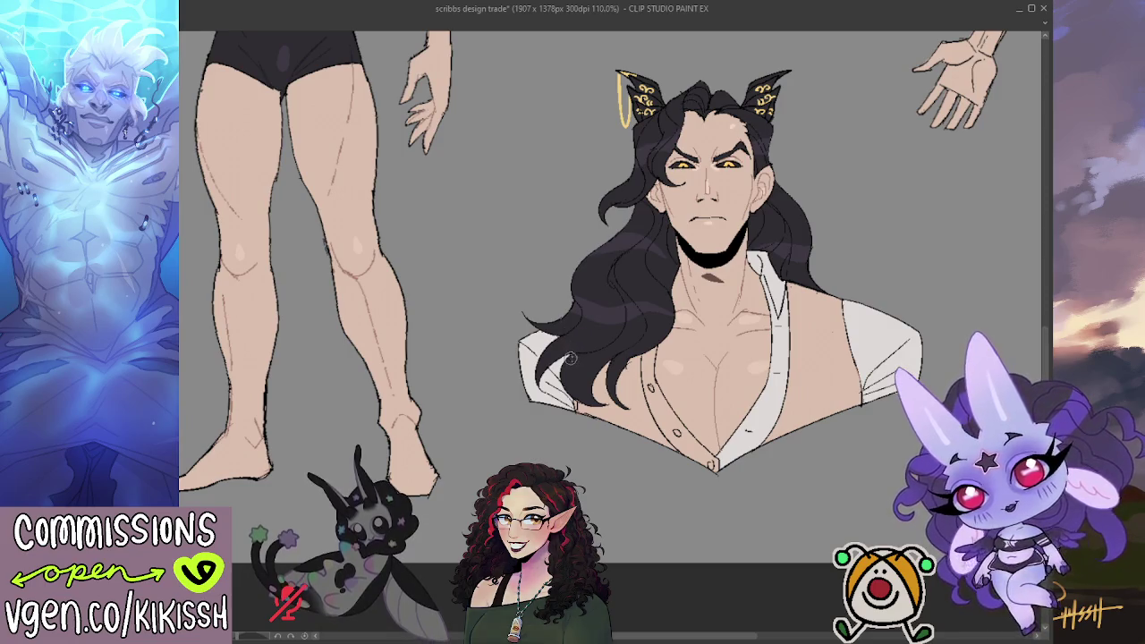
mouse_move(904, 295)
left_mouse_down()
mouse_move(531, 385)
mouse_move(796, 263)
left_mouse_up()
left_click_drag(617, 416, 637, 270)
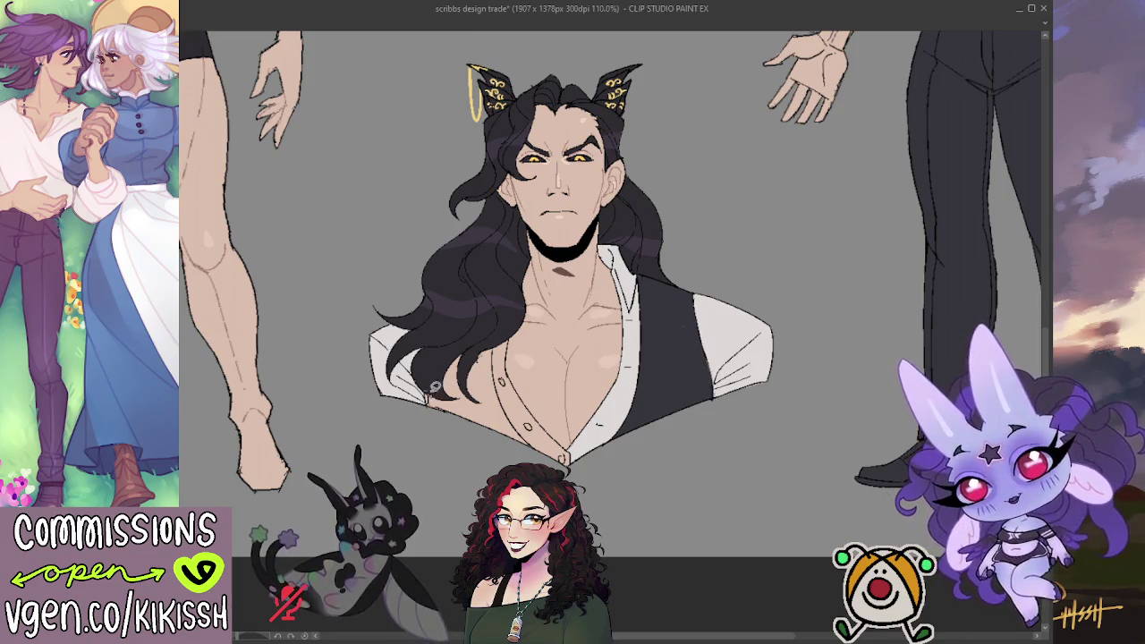
Outline the stern bust's left vest panel, draw its lower edge, and fill it black
left_click_drag(432, 387, 557, 460)
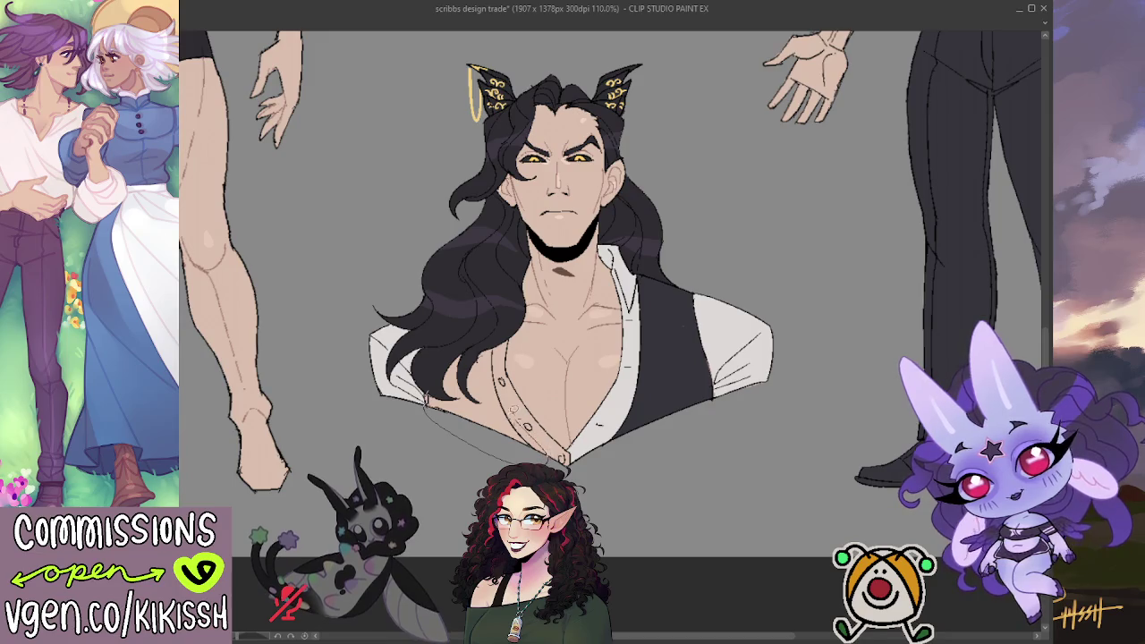
left_click_drag(497, 338, 425, 358)
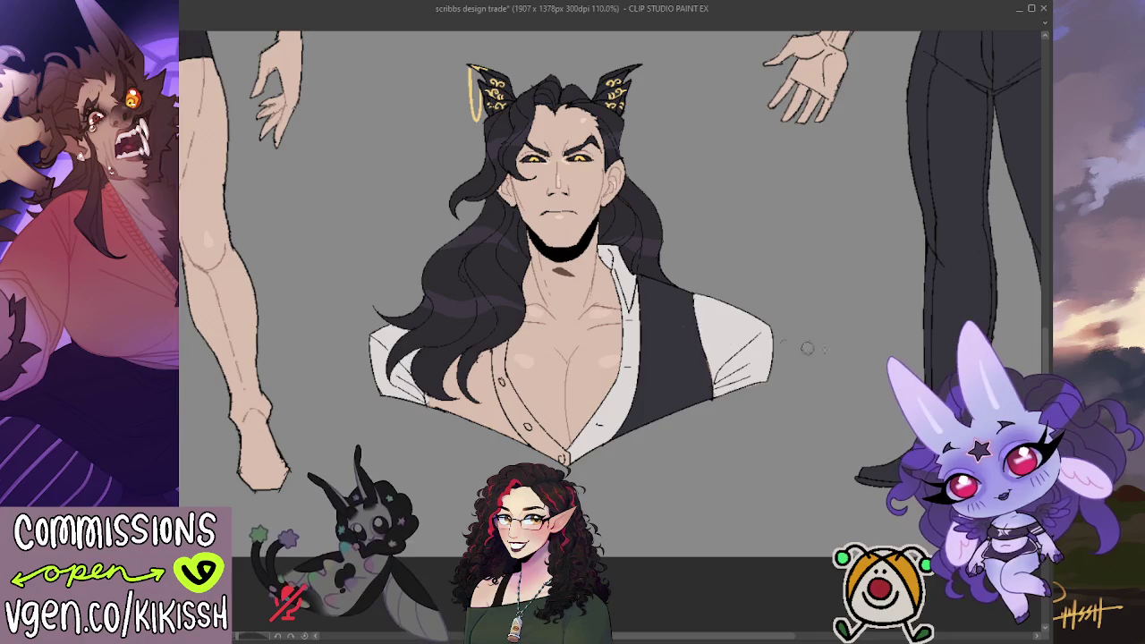
left_click_drag(426, 393, 542, 460)
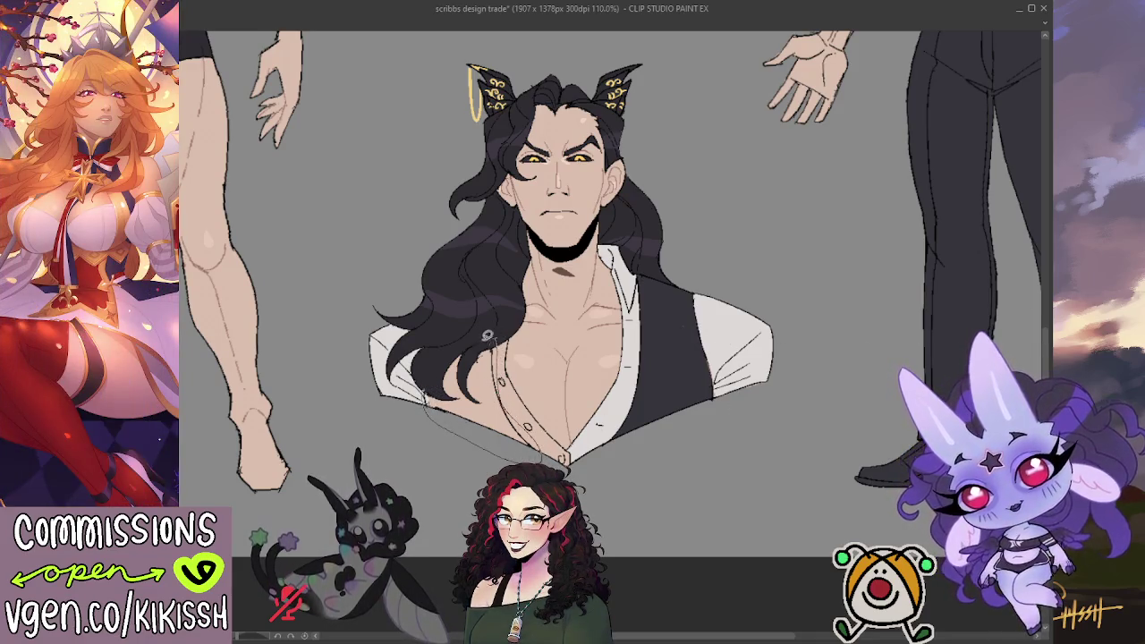
left_click(430, 368)
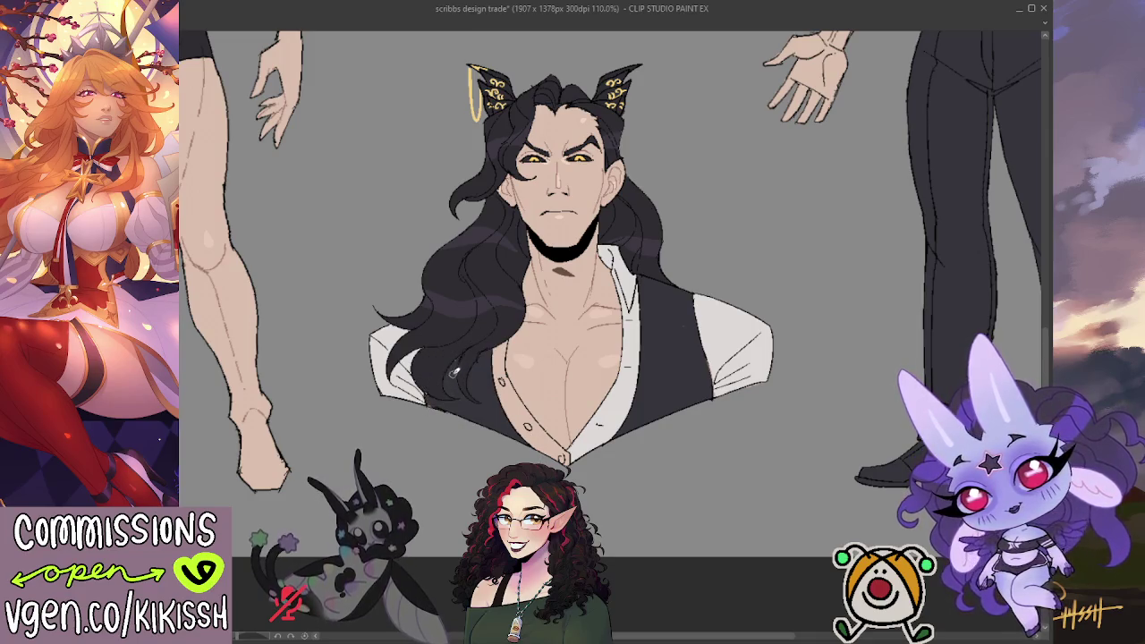
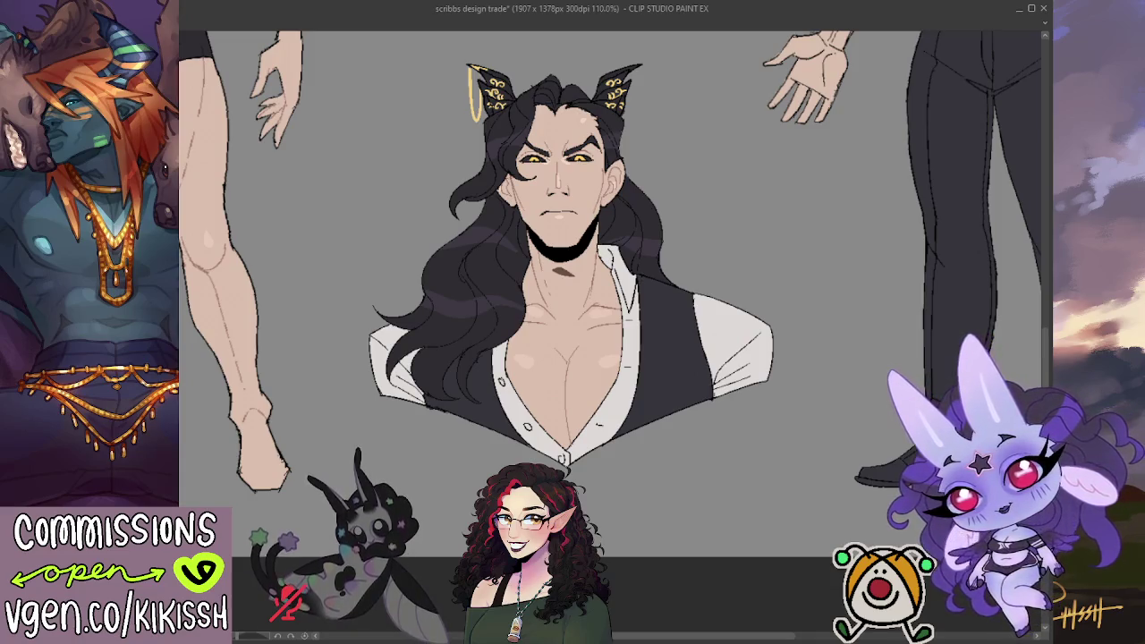
Paint light highlight strokes down the bust's right white sleeve
mouse_move(740, 351)
left_mouse_down()
mouse_move(722, 356)
mouse_move(747, 333)
mouse_move(754, 353)
left_mouse_up()
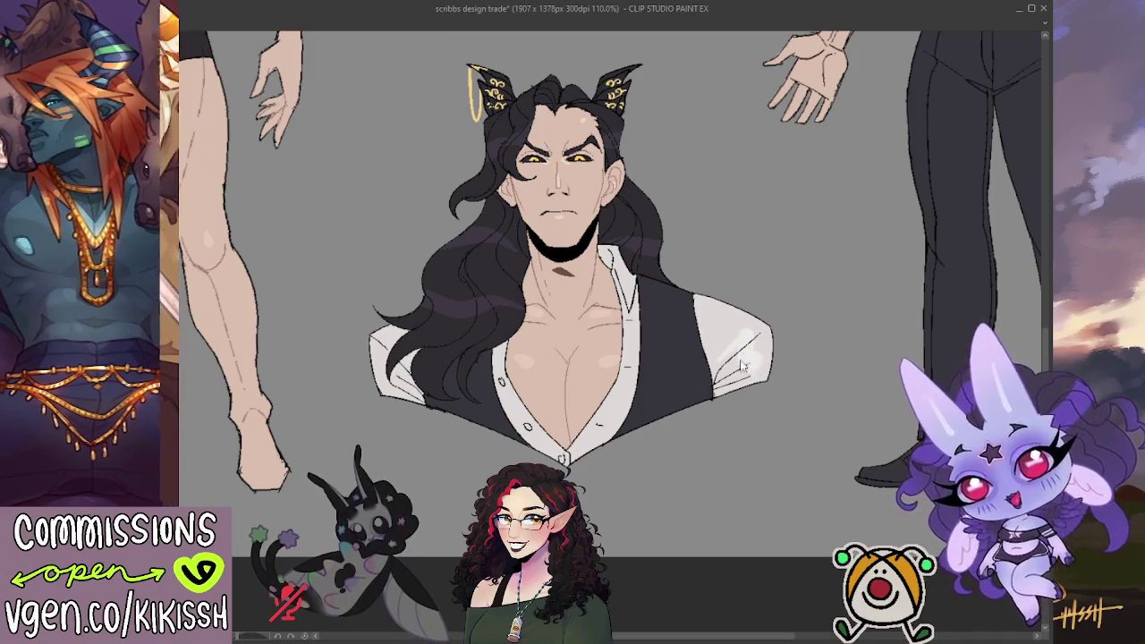
left_click_drag(752, 349, 748, 381)
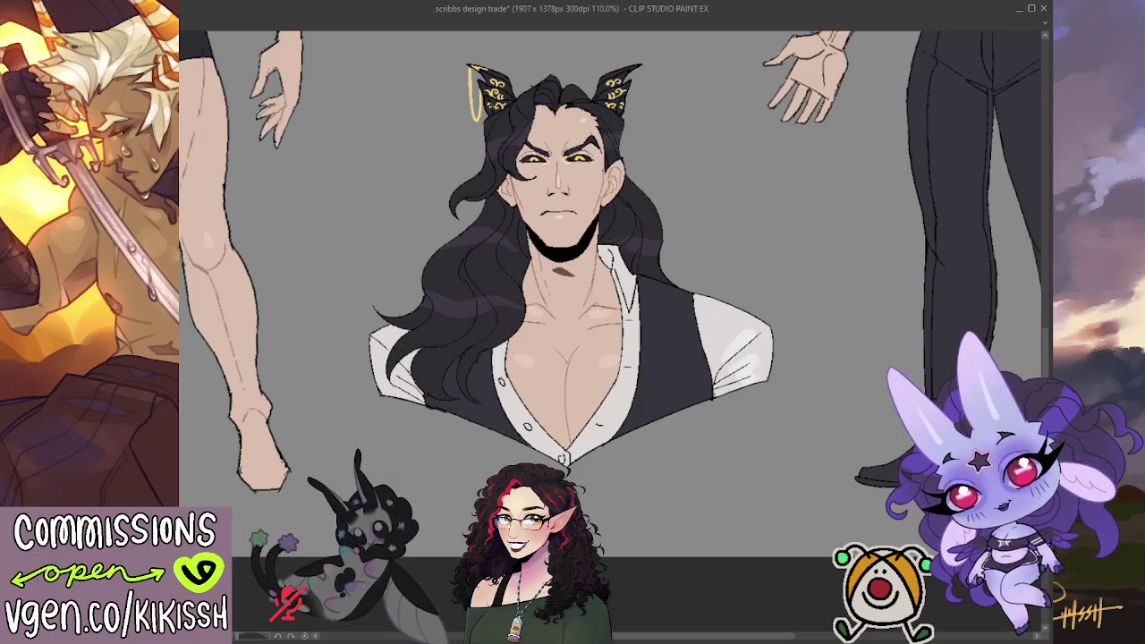
left_click_drag(907, 220, 896, 258)
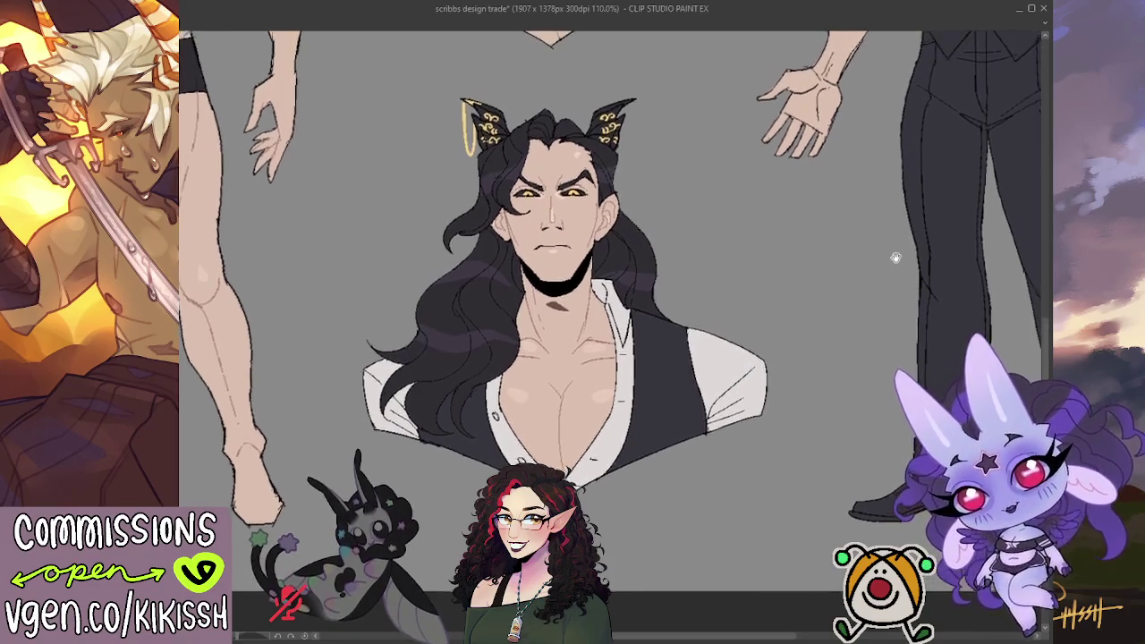
scroll(895, 258, "down", 1)
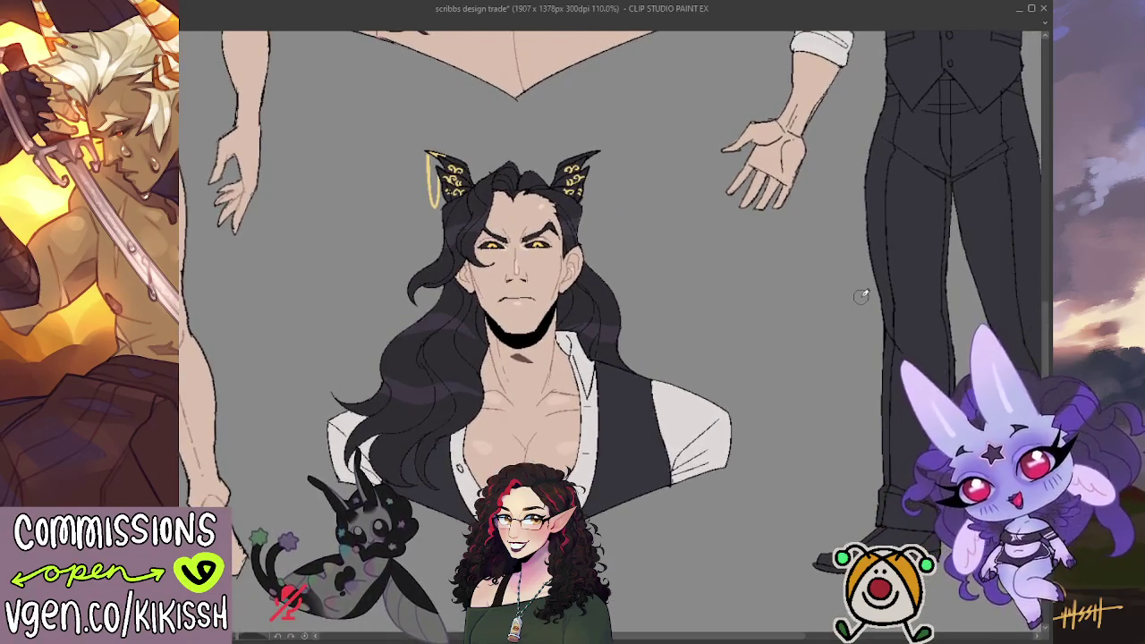
scroll(812, 278, "down", 1)
Pan and zoom across the sheet to review the bust and the vest-suited full figure
mouse_move(813, 278)
left_mouse_down()
mouse_move(702, 433)
mouse_move(694, 404)
mouse_move(731, 374)
left_mouse_up()
scroll(694, 404, "down", 1)
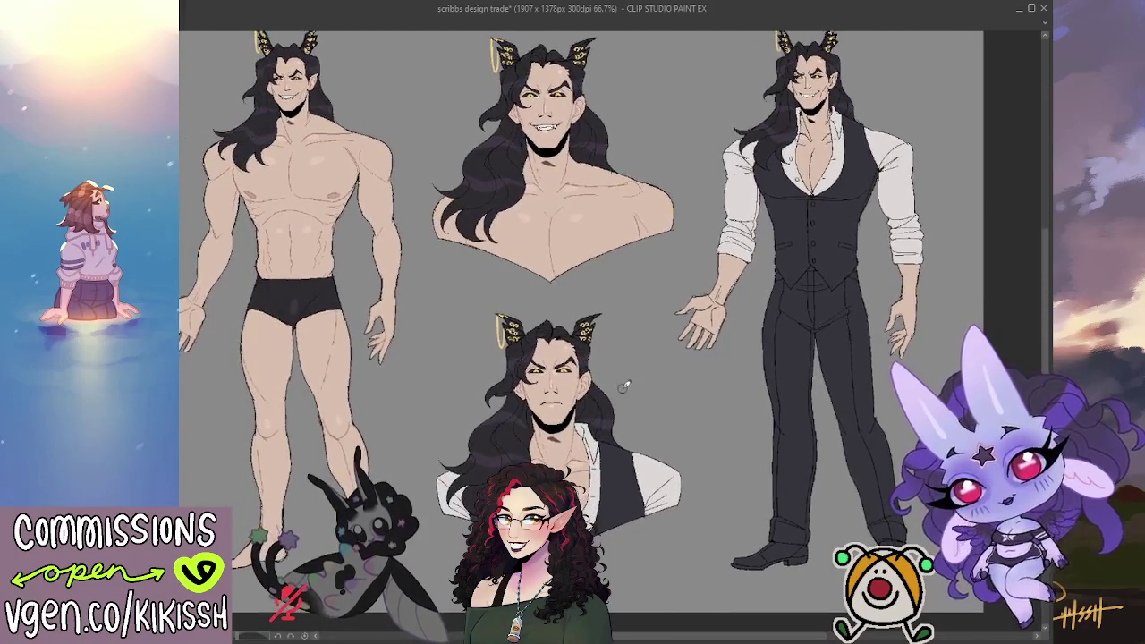
scroll(636, 378, "up", 2)
left_click_drag(305, 421, 367, 286)
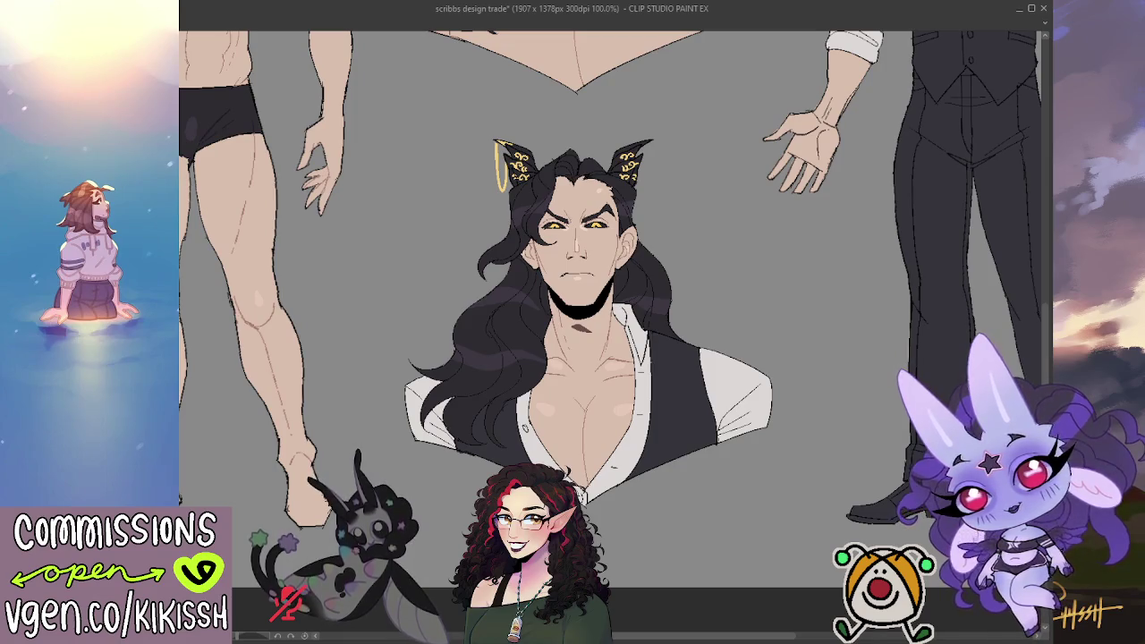
left_click_drag(645, 407, 662, 340)
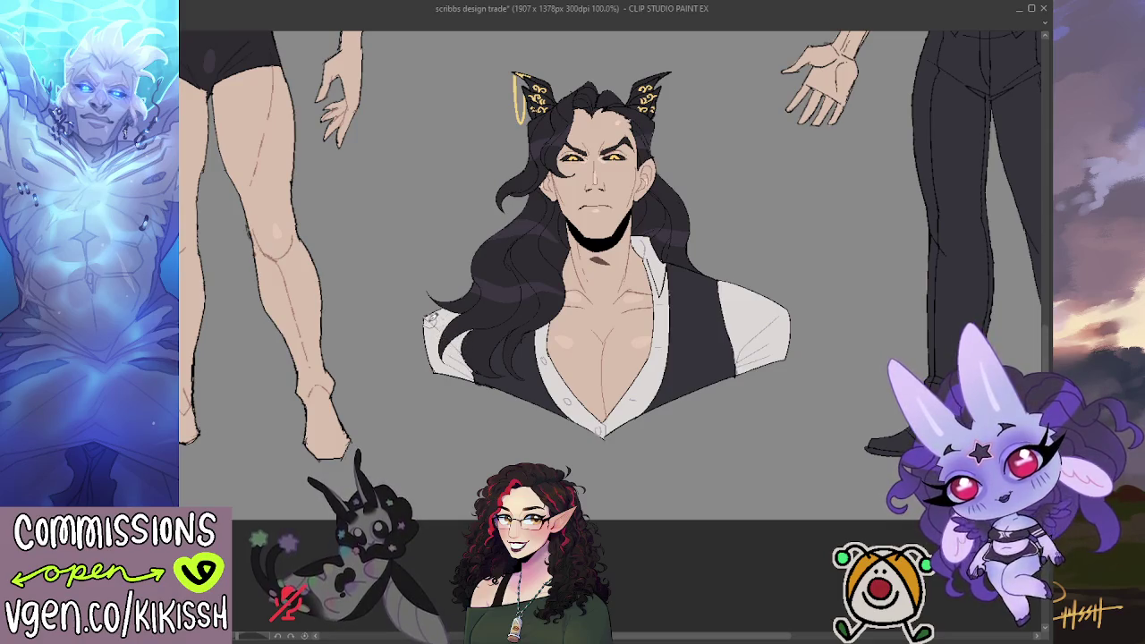
left_click_drag(655, 229, 631, 266)
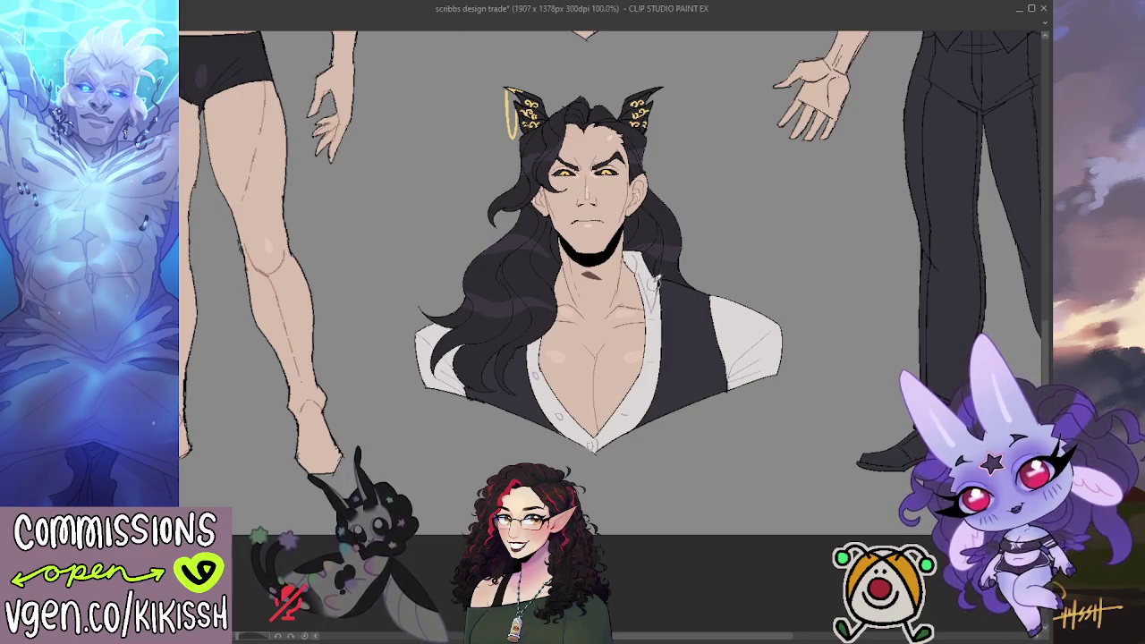
mouse_move(680, 315)
left_mouse_down()
mouse_move(584, 360)
mouse_move(463, 516)
left_mouse_up()
Zoom to 133% on the standing vest figure's right sleeve and forearms
scroll(464, 513, "up", 1)
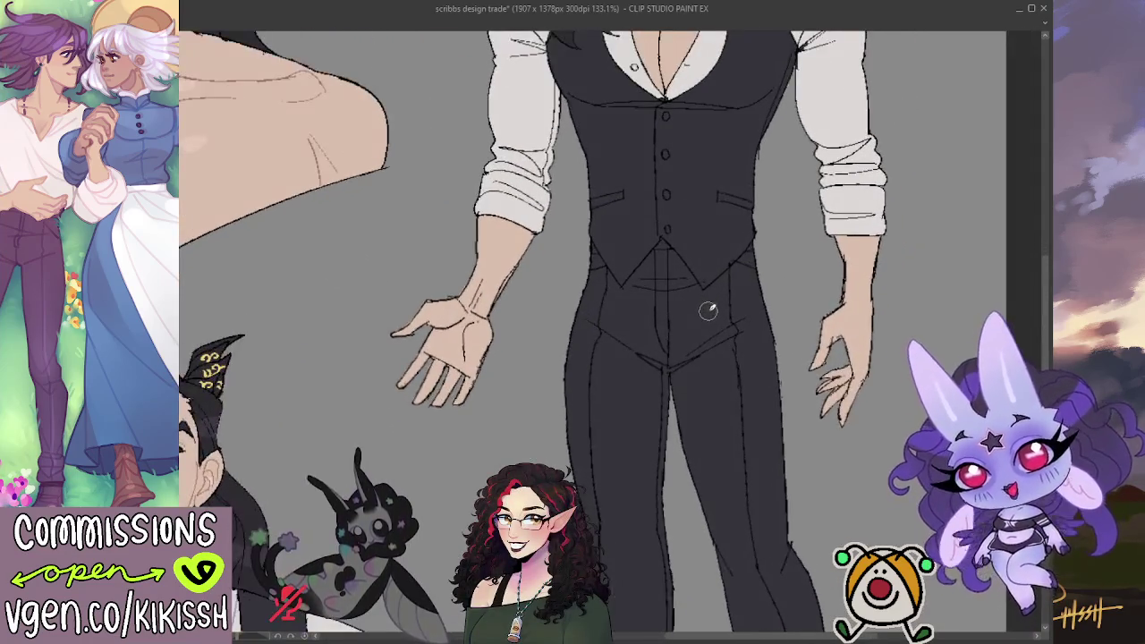
scroll(546, 288, "up", 1)
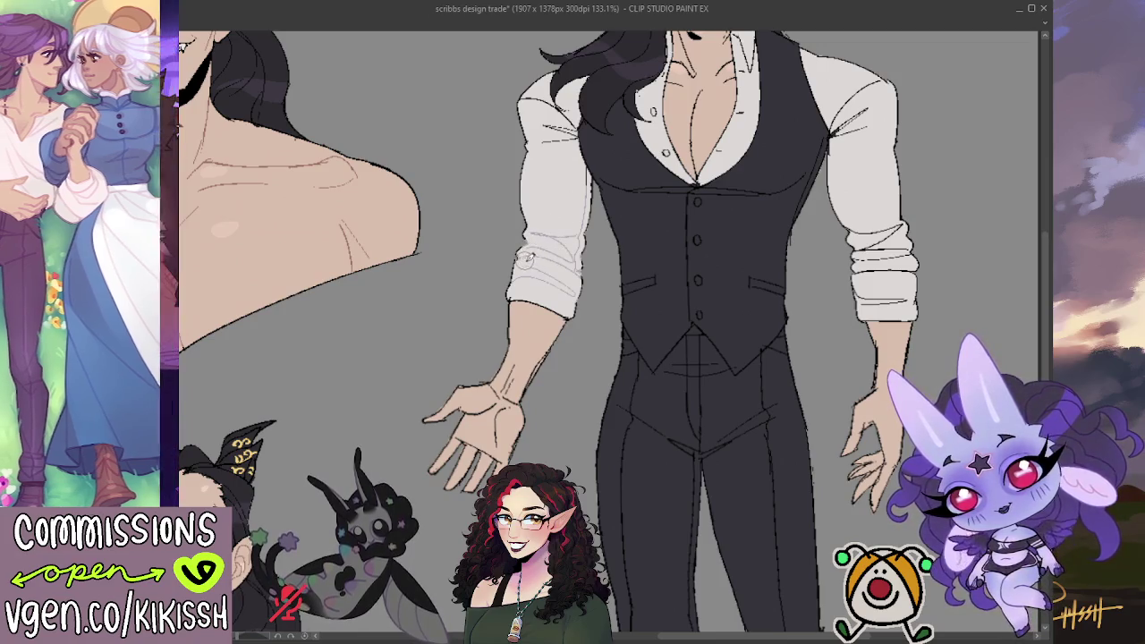
left_click_drag(558, 248, 555, 291)
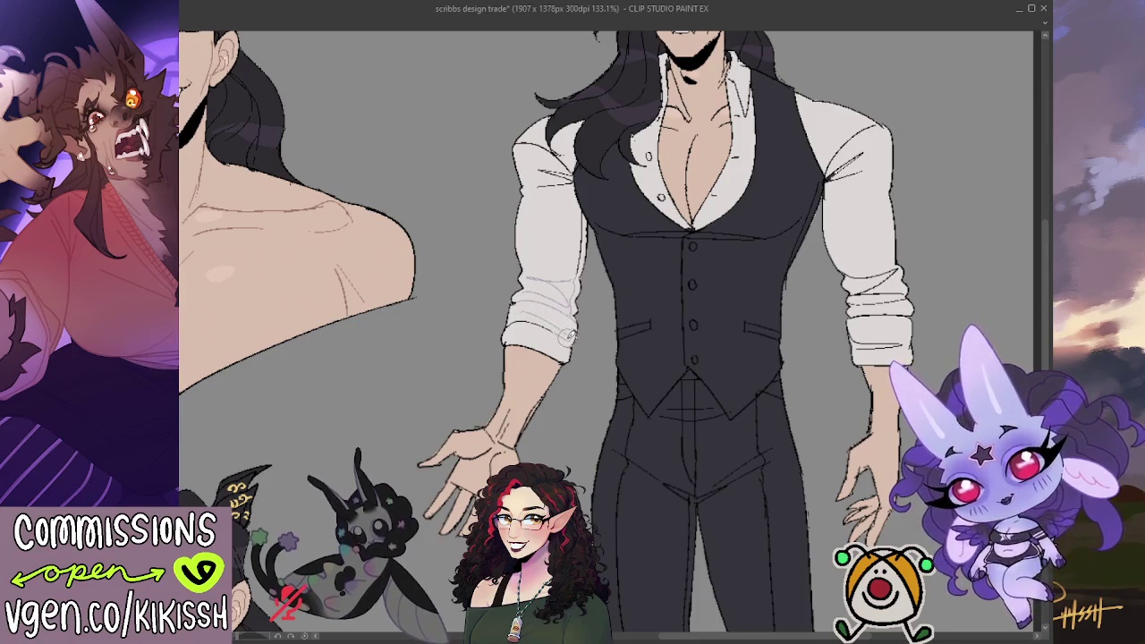
scroll(515, 329, "up", 1)
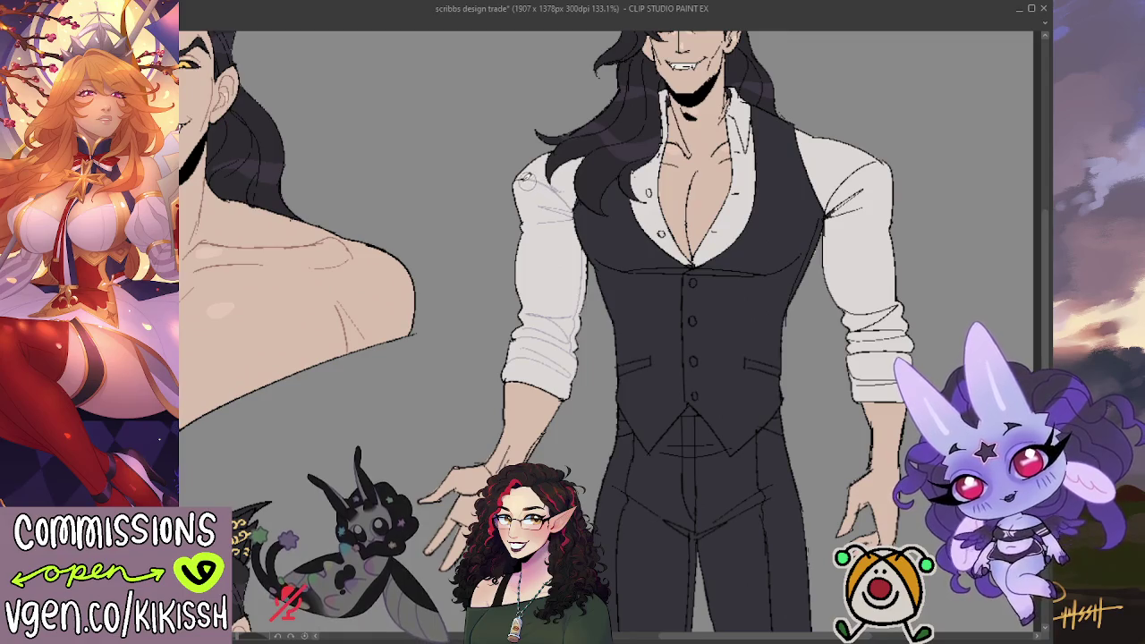
left_click_drag(817, 211, 746, 202)
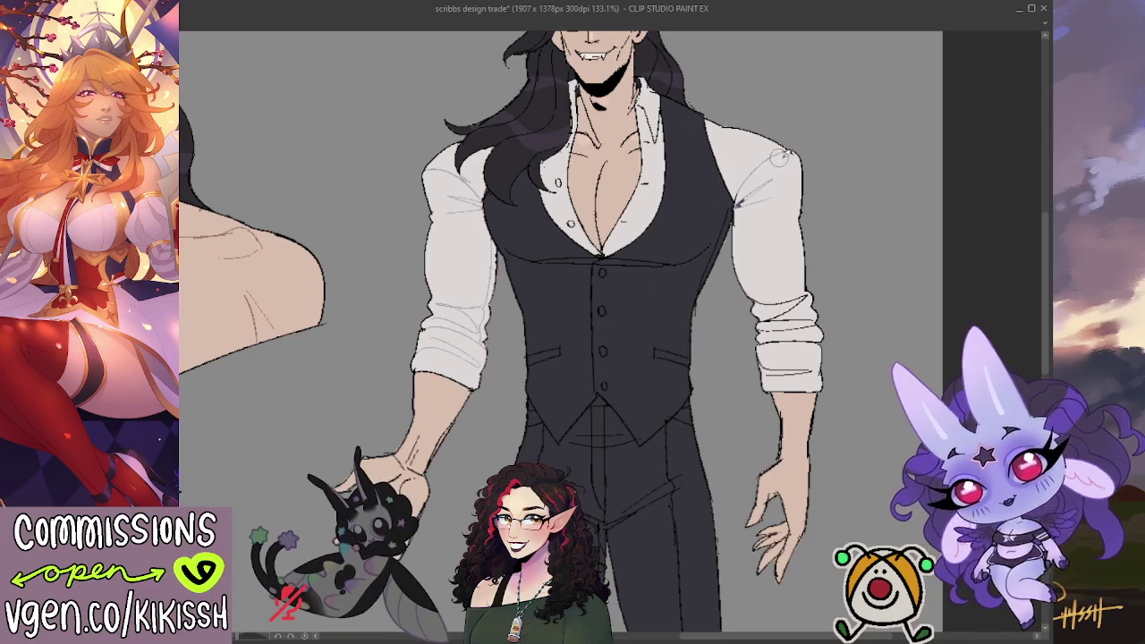
left_click_drag(767, 286, 728, 217)
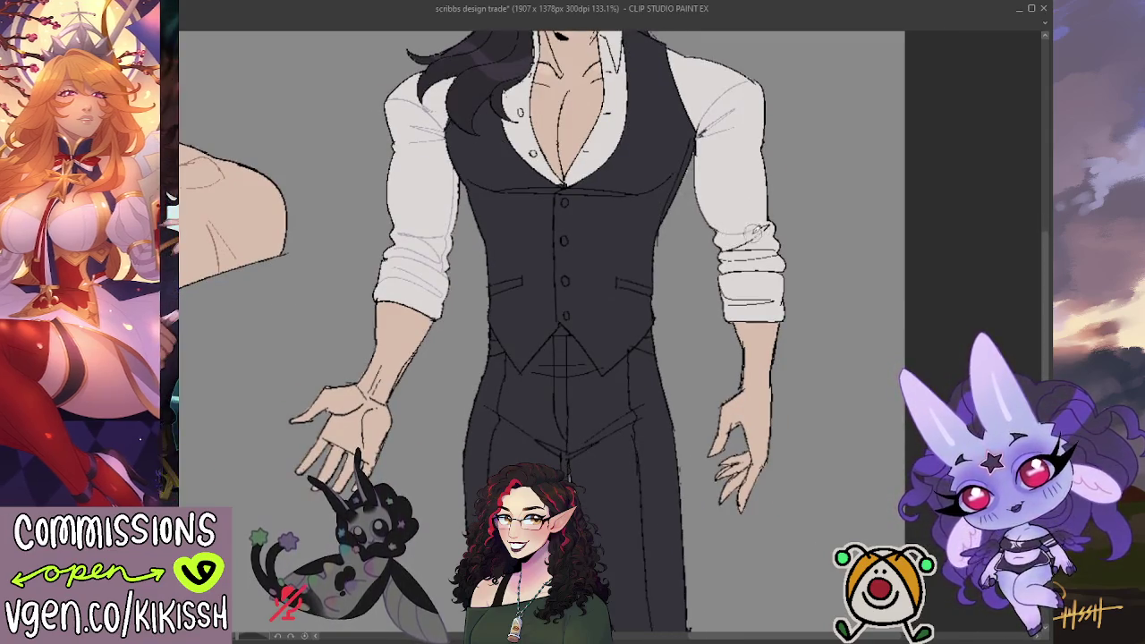
Brush over and refine the rolled cuff lines on the right sleeve
left_click_drag(722, 253, 776, 253)
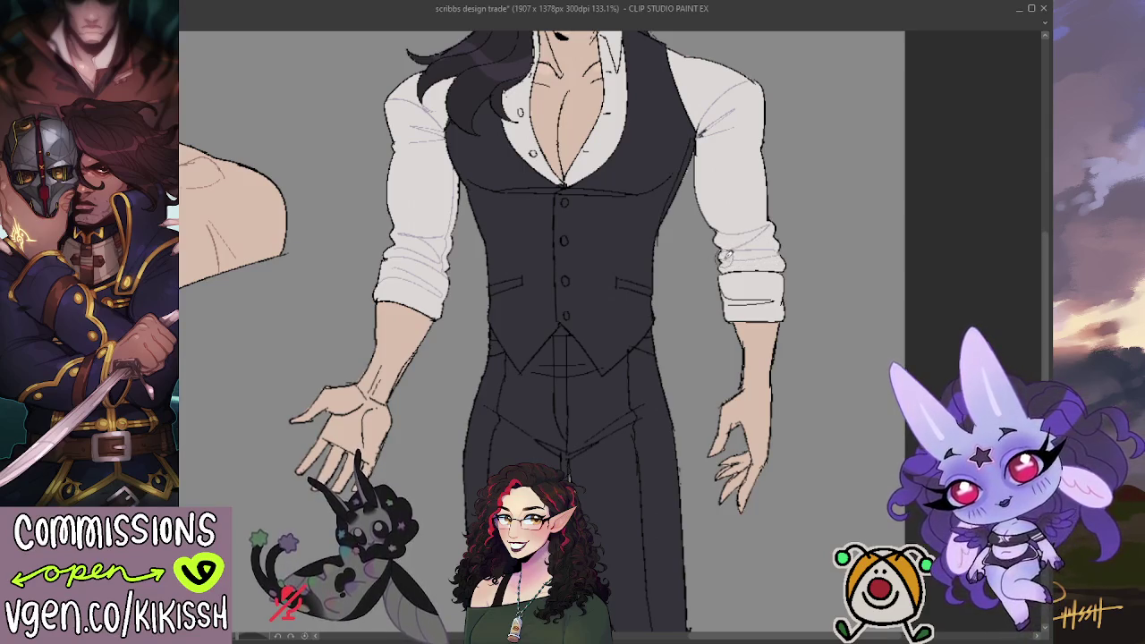
mouse_move(726, 260)
left_mouse_down()
mouse_move(726, 290)
mouse_move(768, 298)
left_mouse_up()
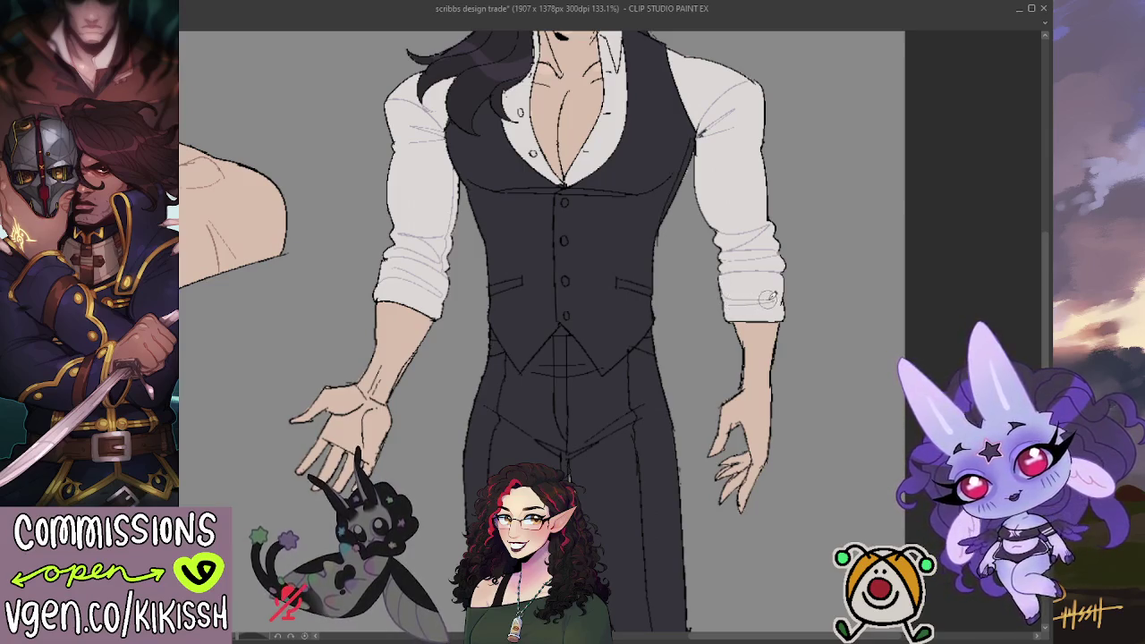
scroll(758, 276, "up", 3)
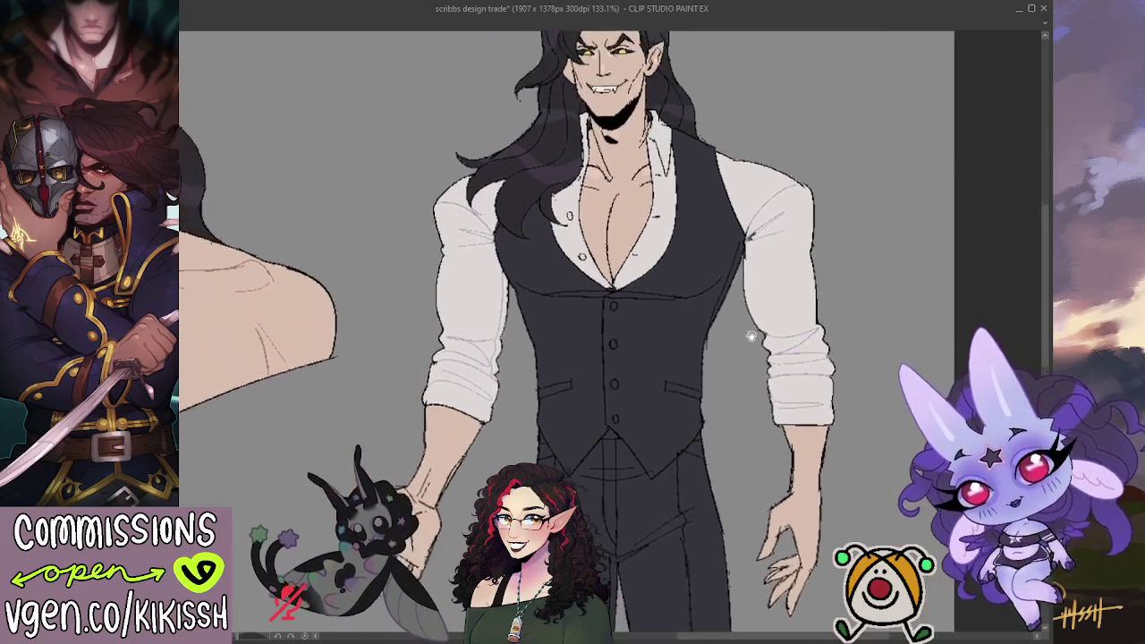
left_click_drag(748, 286, 769, 306)
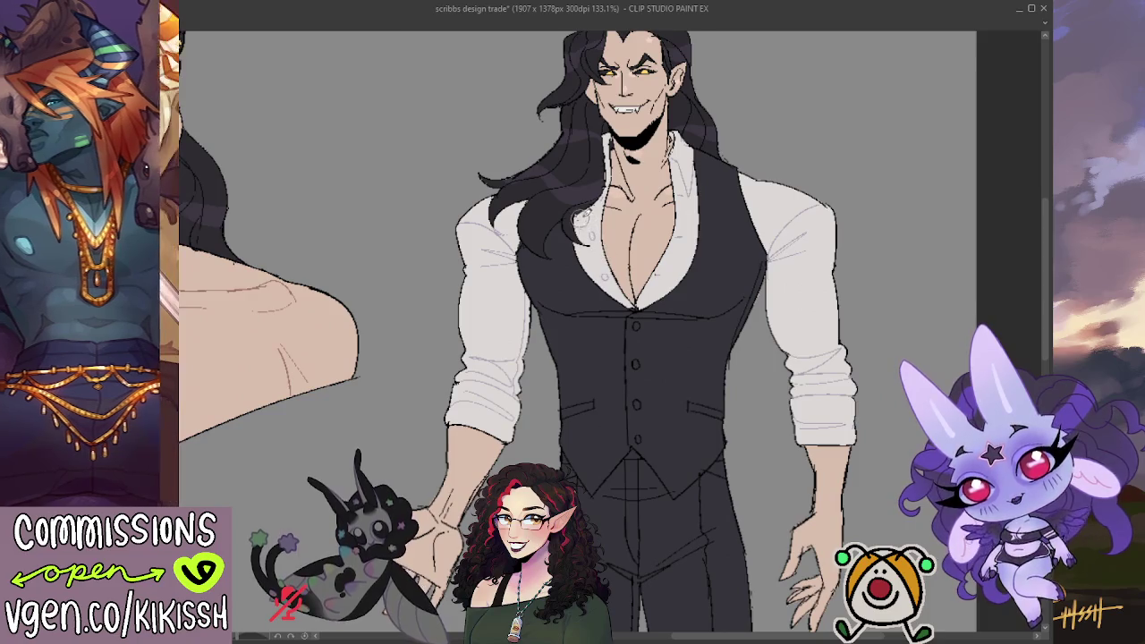
On the vest figure's face, redraw the right-ear earring and darken the right eye and brow
scroll(614, 202, "up", 1)
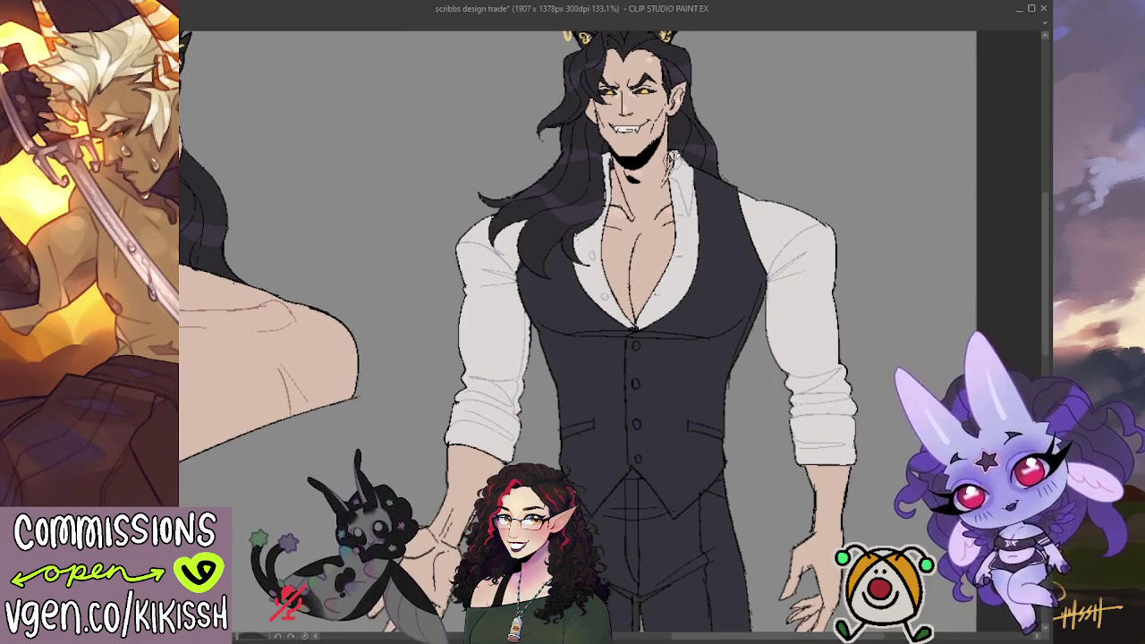
scroll(680, 159, "up", 1)
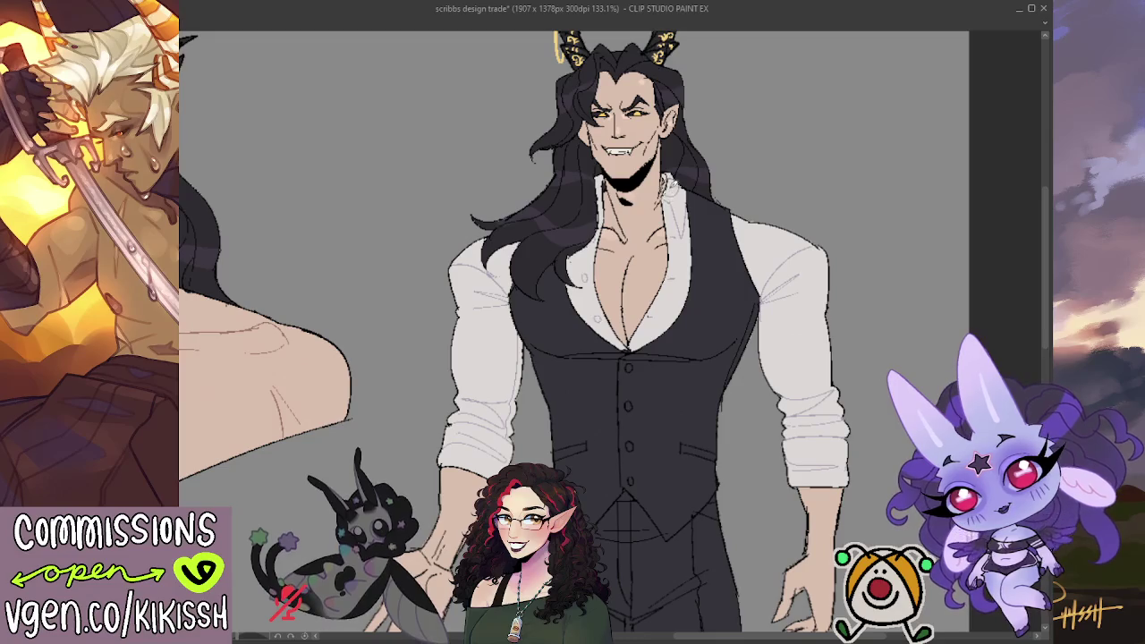
scroll(669, 187, "up", 2)
scroll(671, 215, "up", 1)
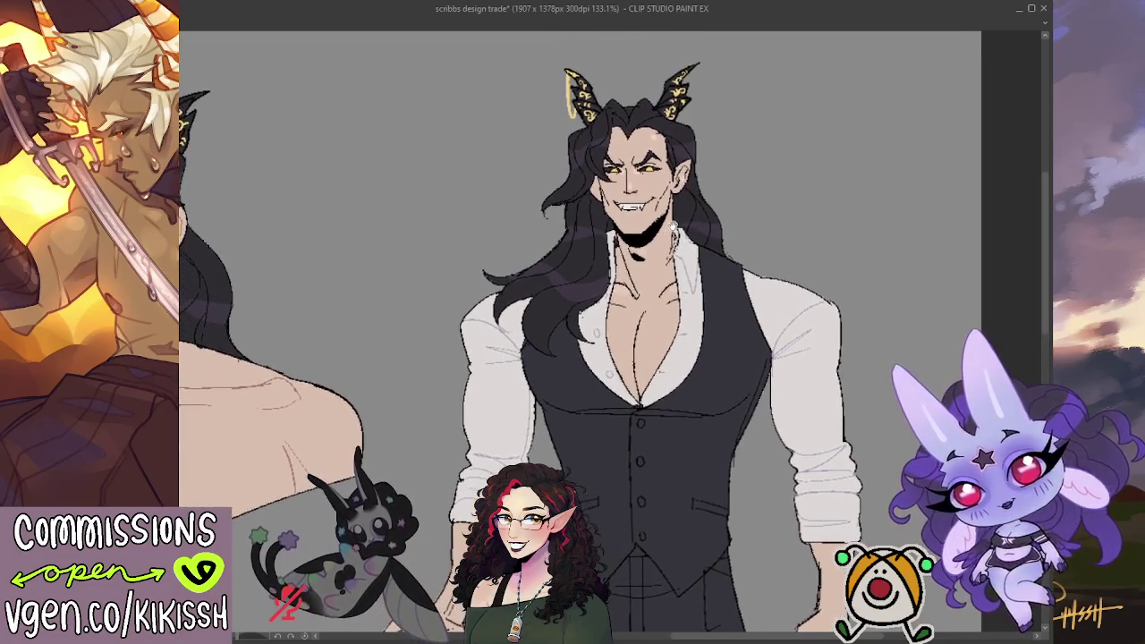
scroll(555, 250, "left", 3)
scroll(206, 340, "left", 1)
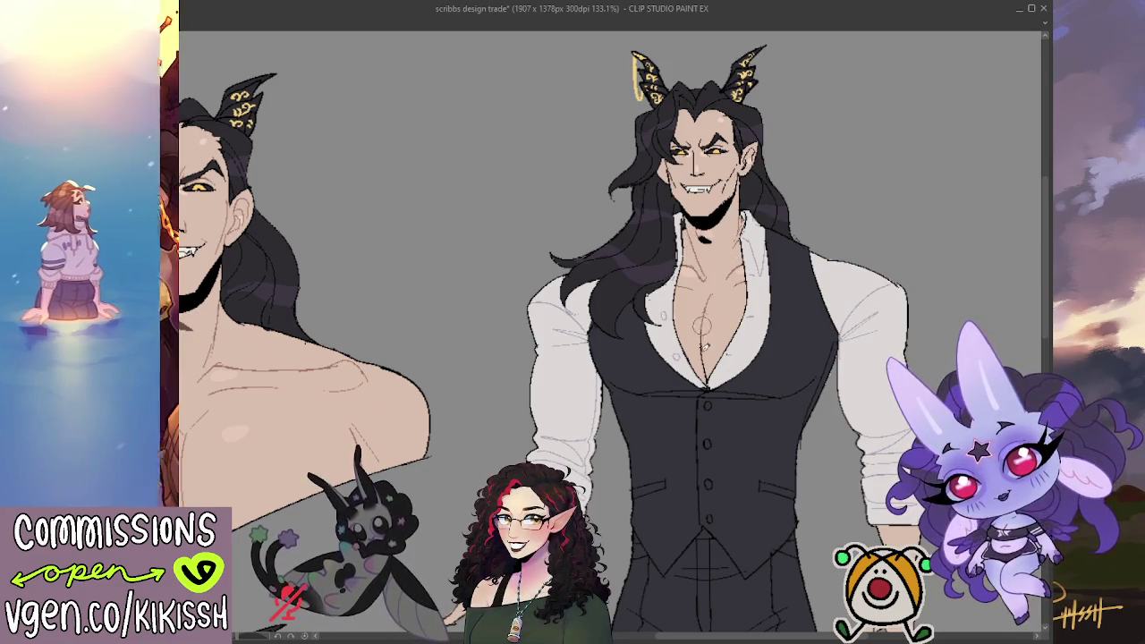
scroll(730, 318, "up", 2)
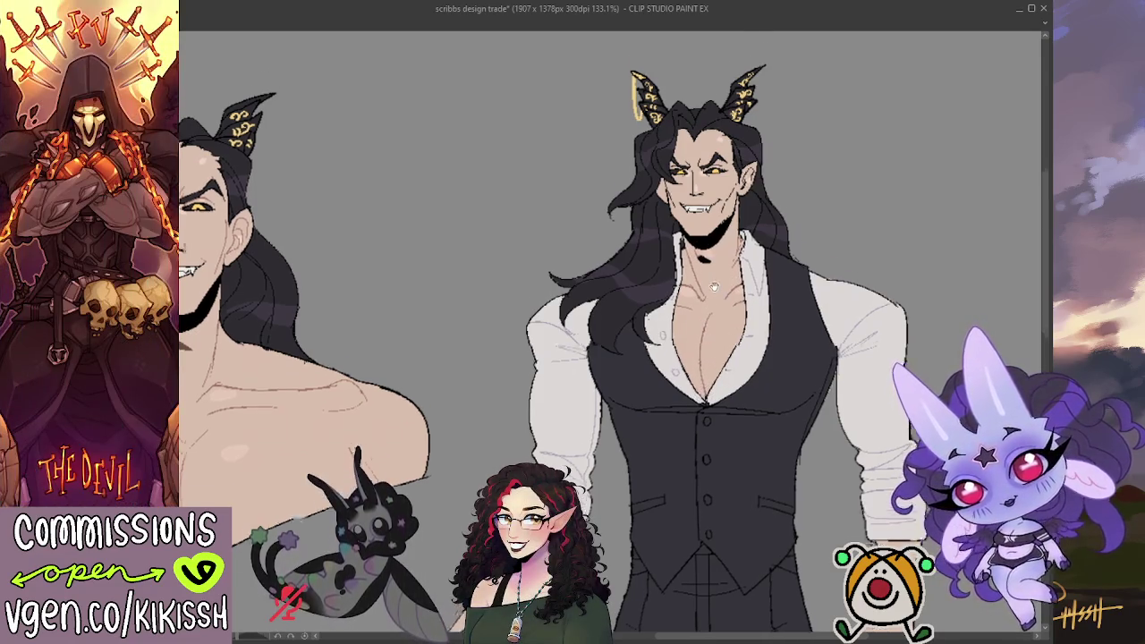
left_click_drag(741, 199, 746, 189)
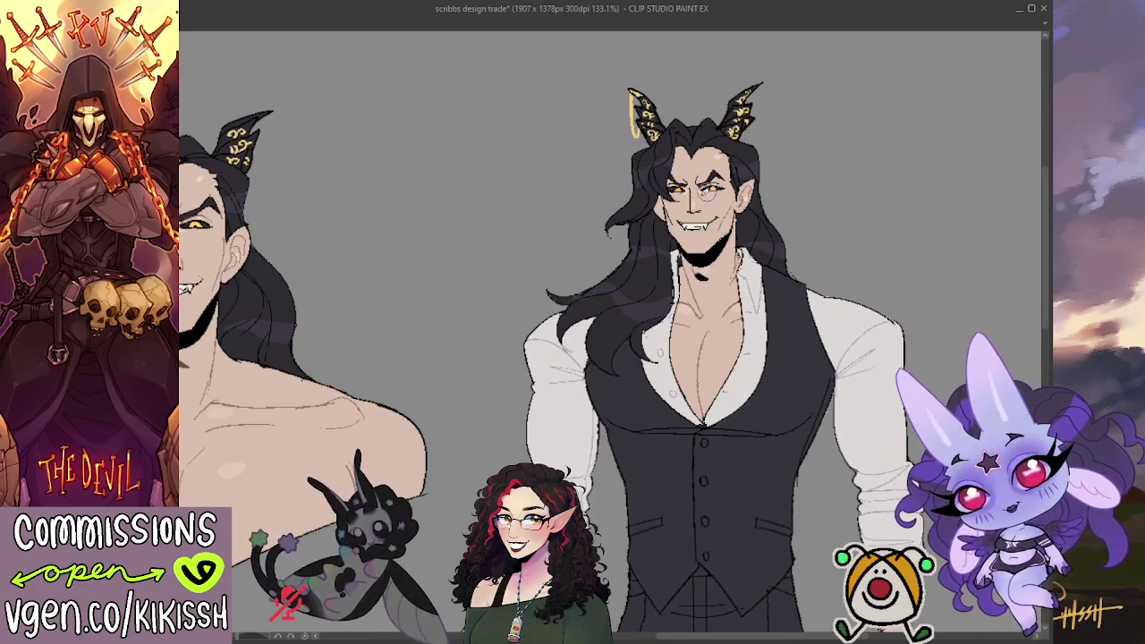
mouse_move(700, 188)
left_mouse_down()
mouse_move(720, 178)
mouse_move(700, 178)
left_mouse_up()
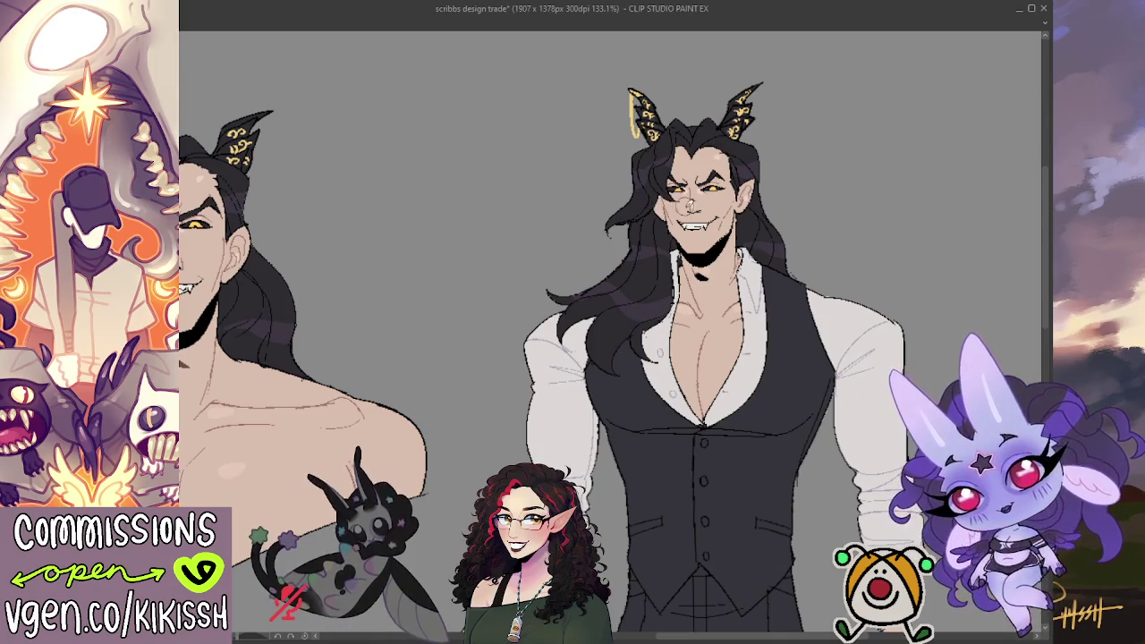
scroll(731, 239, "down", 5)
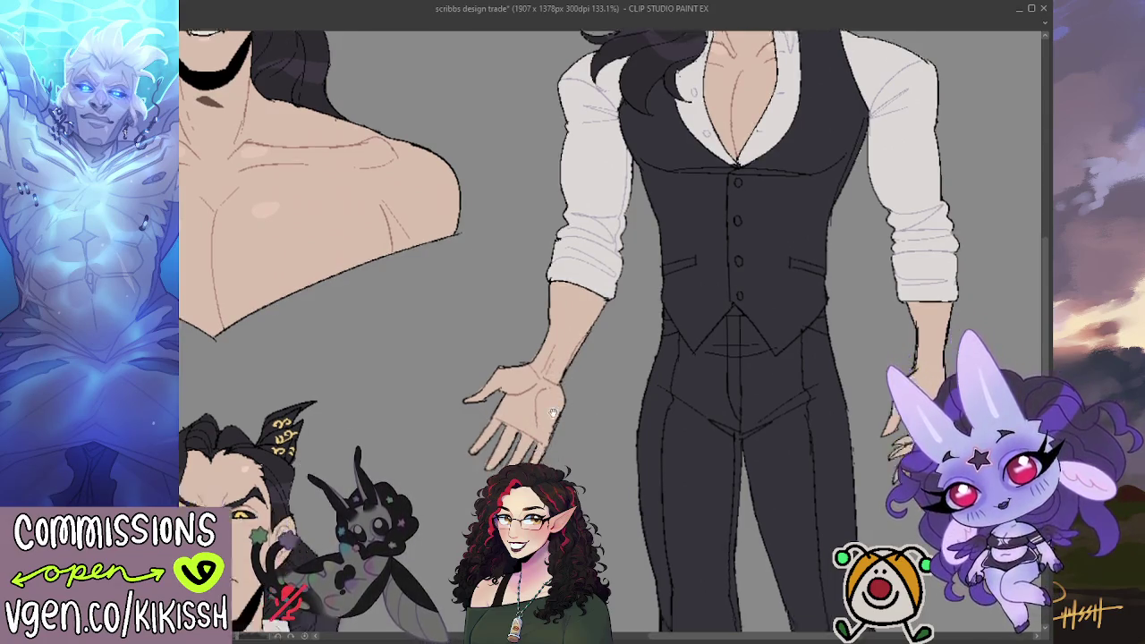
scroll(570, 420, "down", 2)
scroll(570, 420, "right", 4)
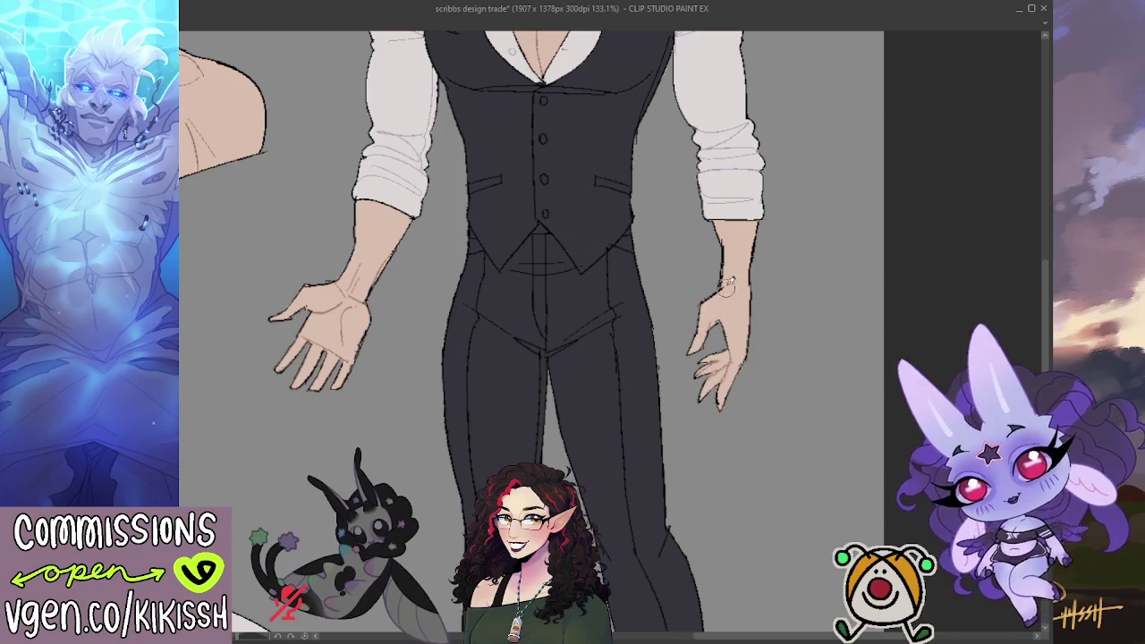
left_click_drag(690, 254, 735, 232)
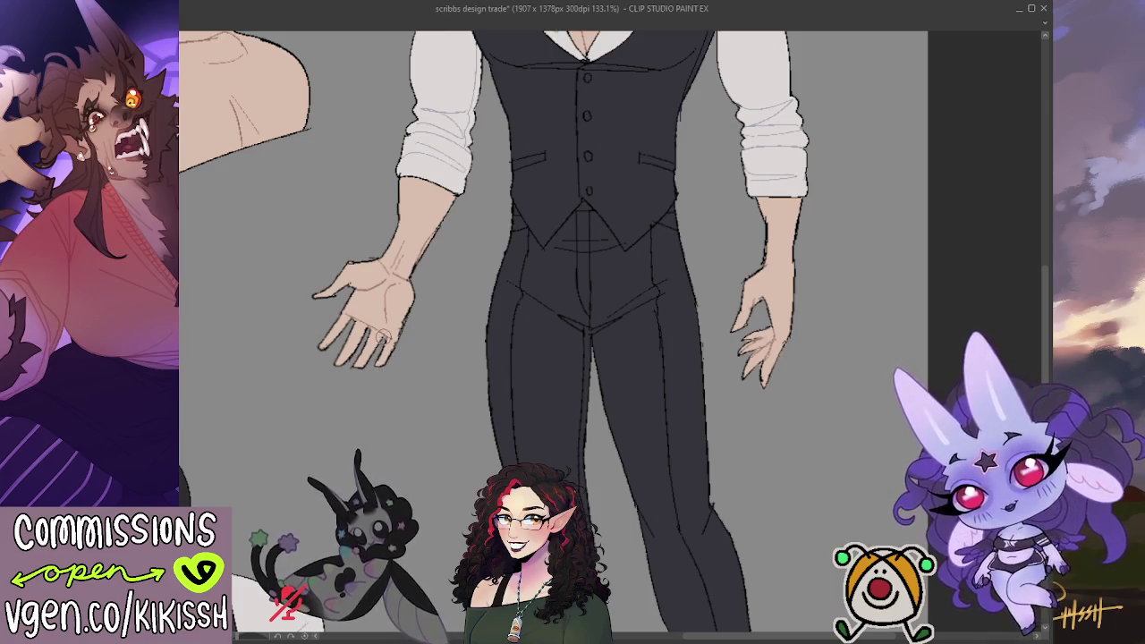
scroll(381, 336, "down", 1)
scroll(465, 349, "down", 1)
scroll(573, 367, "down", 1)
scroll(681, 391, "down", 1)
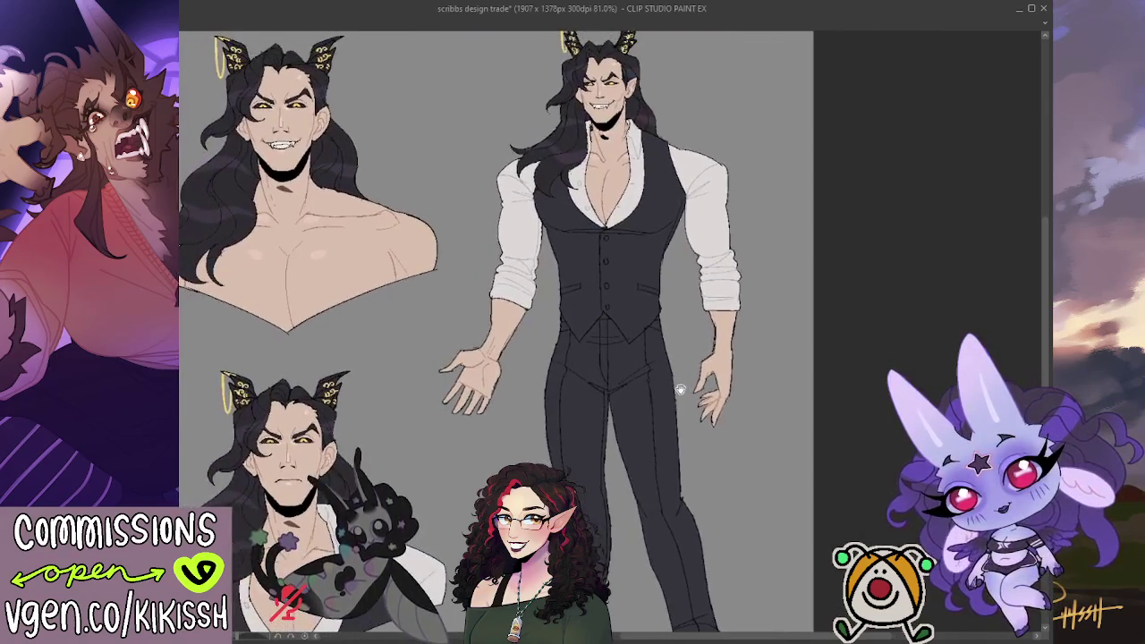
mouse_move(680, 391)
left_mouse_down()
mouse_move(704, 432)
mouse_move(1030, 432)
left_mouse_up()
scroll(479, 397, "up", 1)
scroll(478, 398, "up", 2)
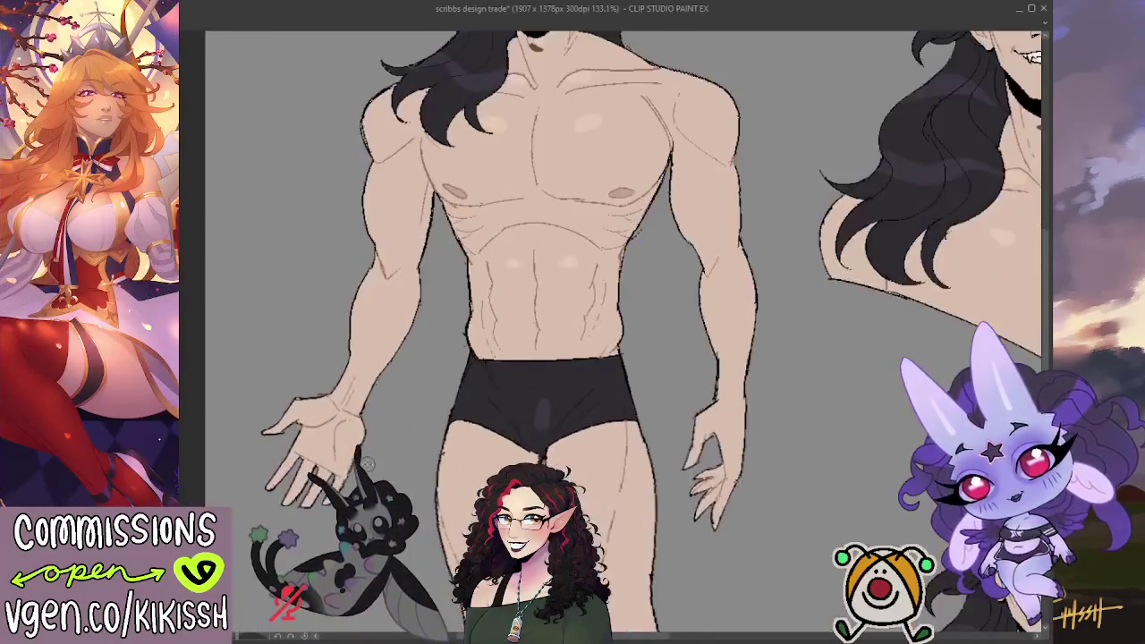
scroll(479, 397, "up", 1)
scroll(479, 397, "up", 5)
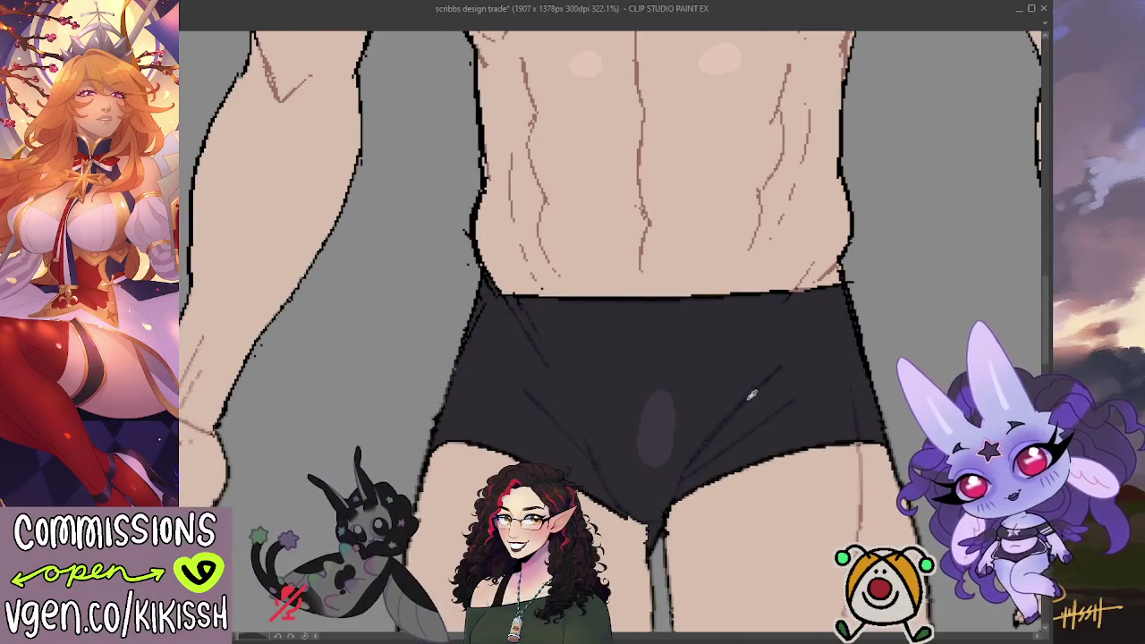
scroll(750, 395, "down", 2)
mouse_move(750, 395)
left_mouse_down()
mouse_move(582, 343)
mouse_move(729, 537)
left_mouse_up()
scroll(581, 343, "down", 2)
scroll(664, 407, "down", 1)
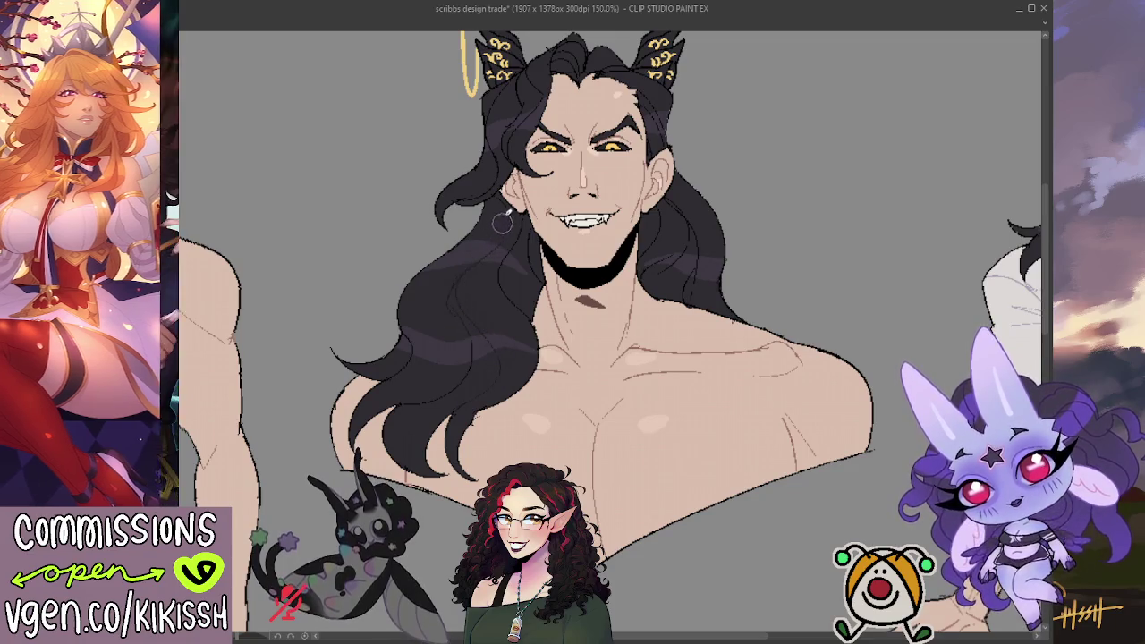
left_click_drag(522, 231, 490, 343)
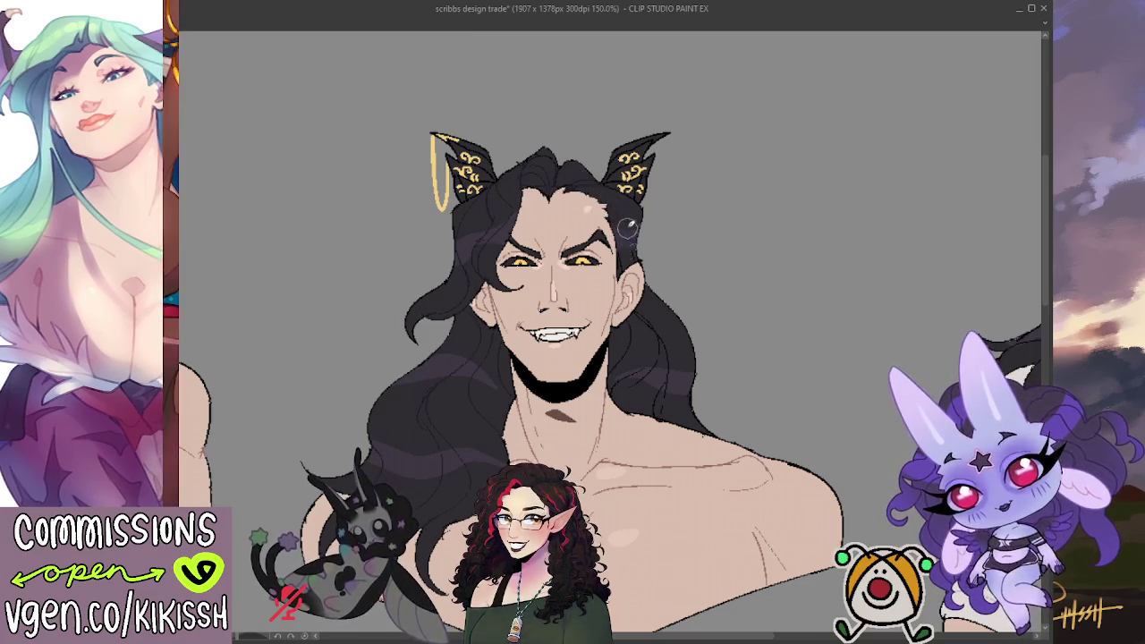
scroll(636, 268, "down", 2)
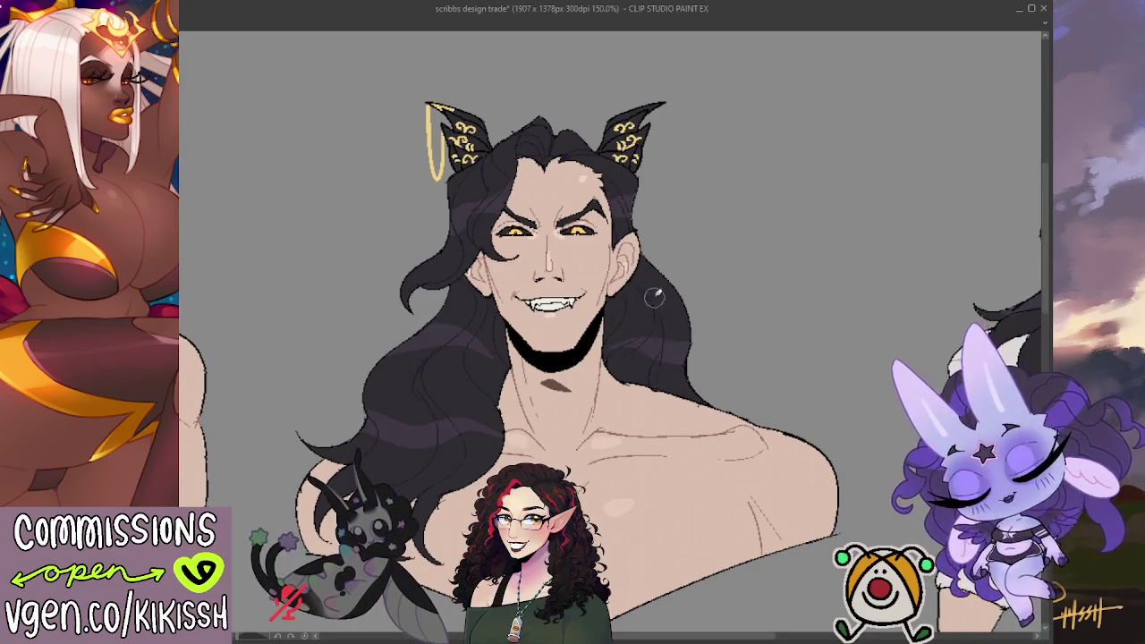
left_click_drag(655, 297, 652, 336)
scroll(658, 350, "down", 1)
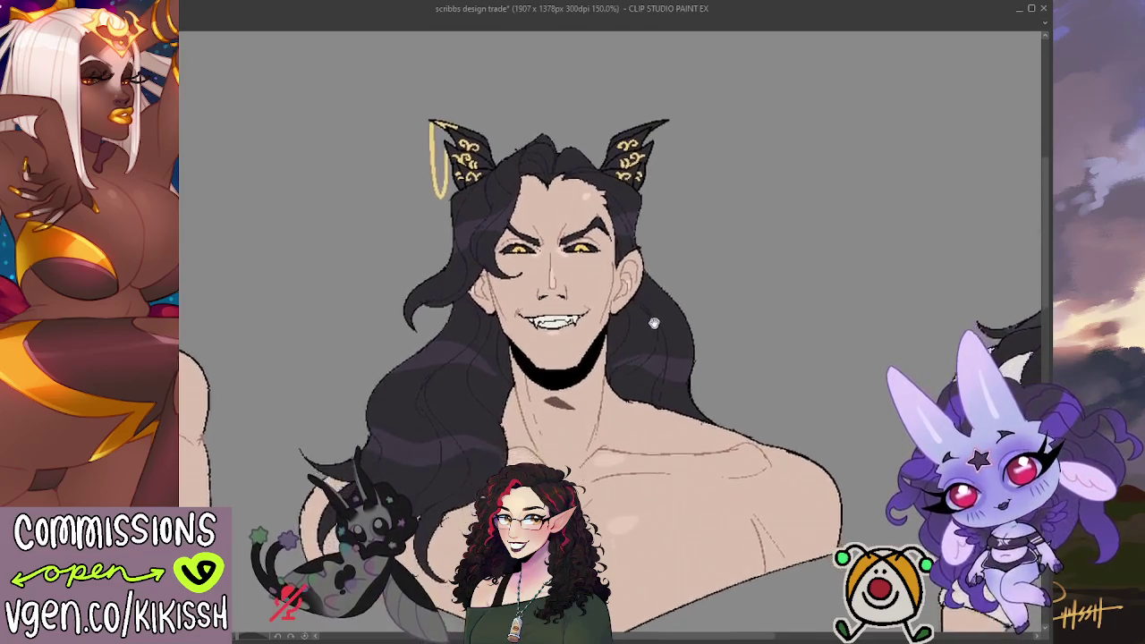
scroll(657, 351, "down", 3)
scroll(644, 349, "down", 3)
scroll(626, 349, "down", 3)
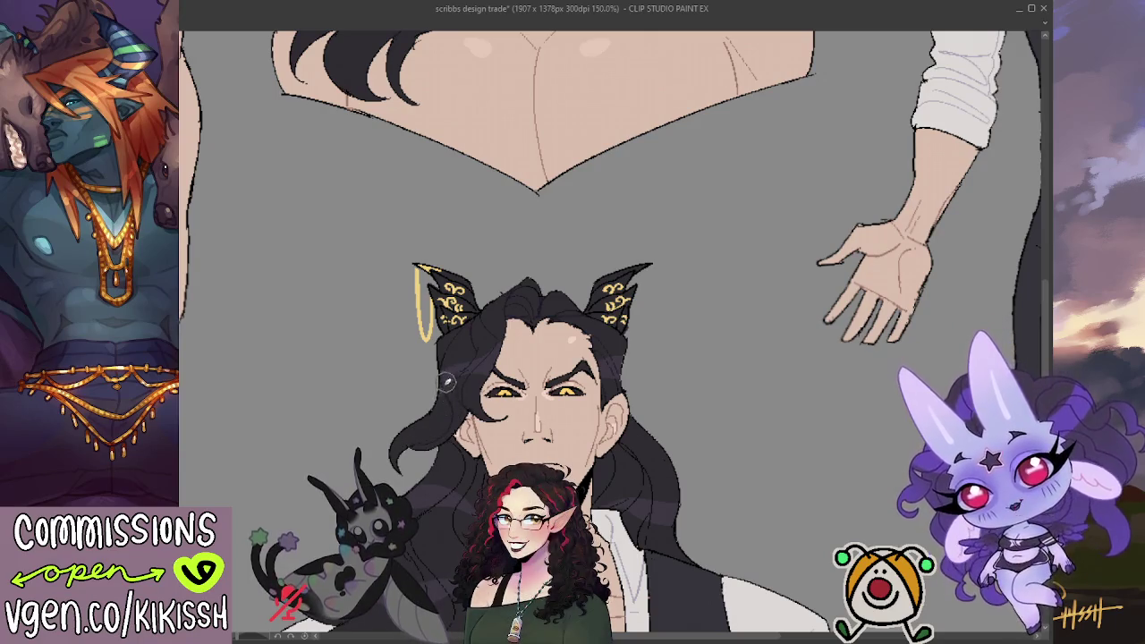
scroll(459, 445, "down", 1)
left_click_drag(459, 444, 495, 255)
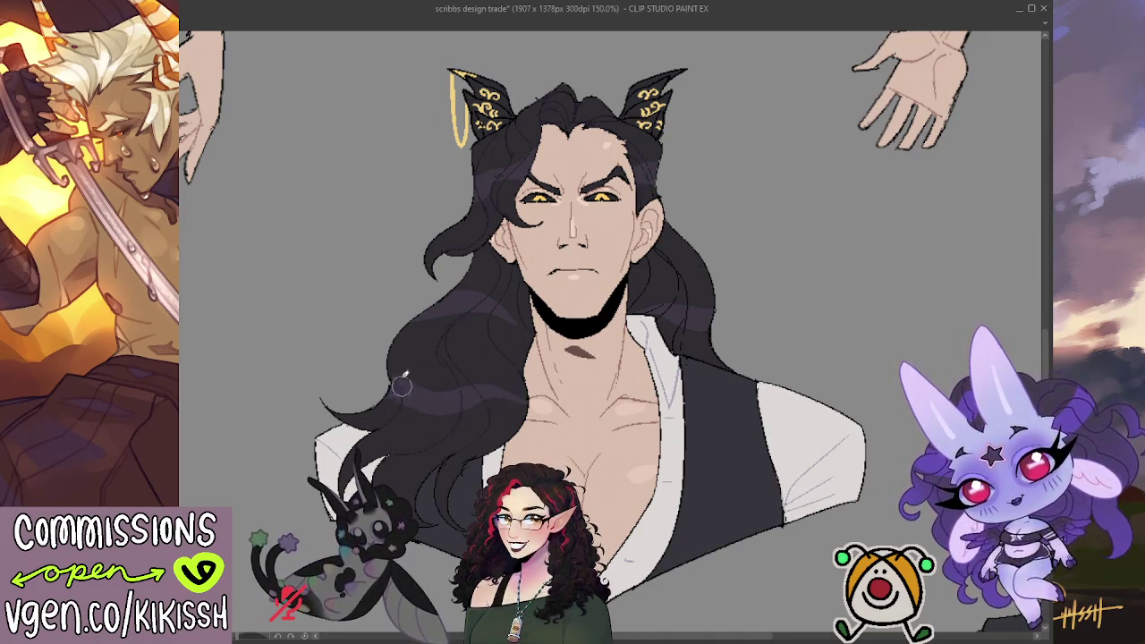
scroll(460, 357, "right", 2)
scroll(519, 305, "right", 1)
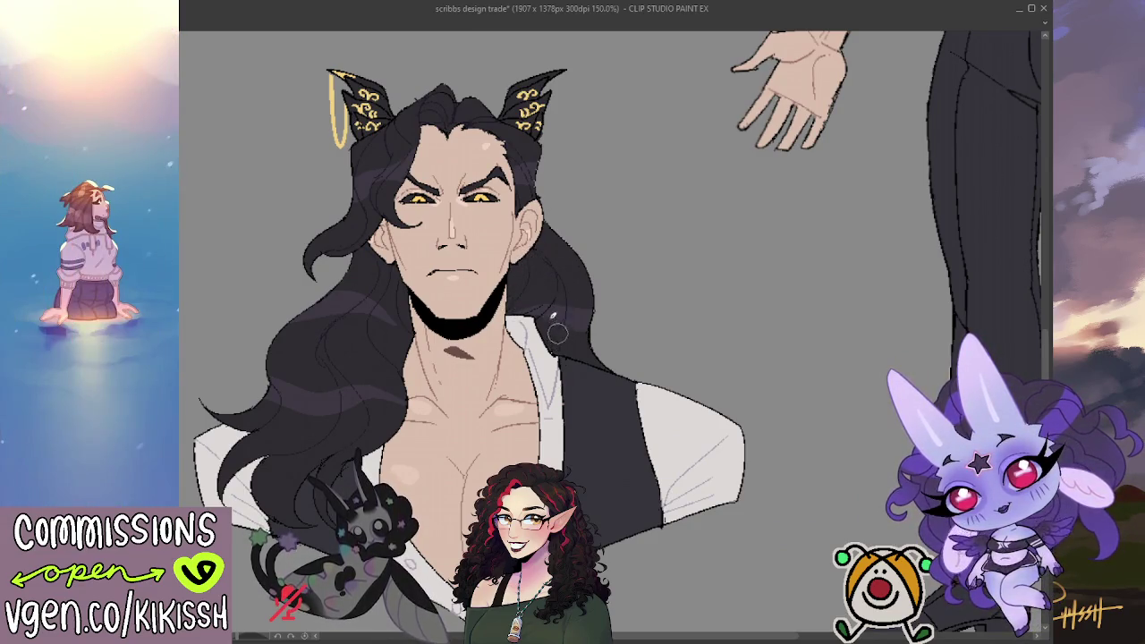
mouse_move(543, 263)
left_mouse_down()
mouse_move(557, 301)
mouse_move(546, 219)
left_mouse_up()
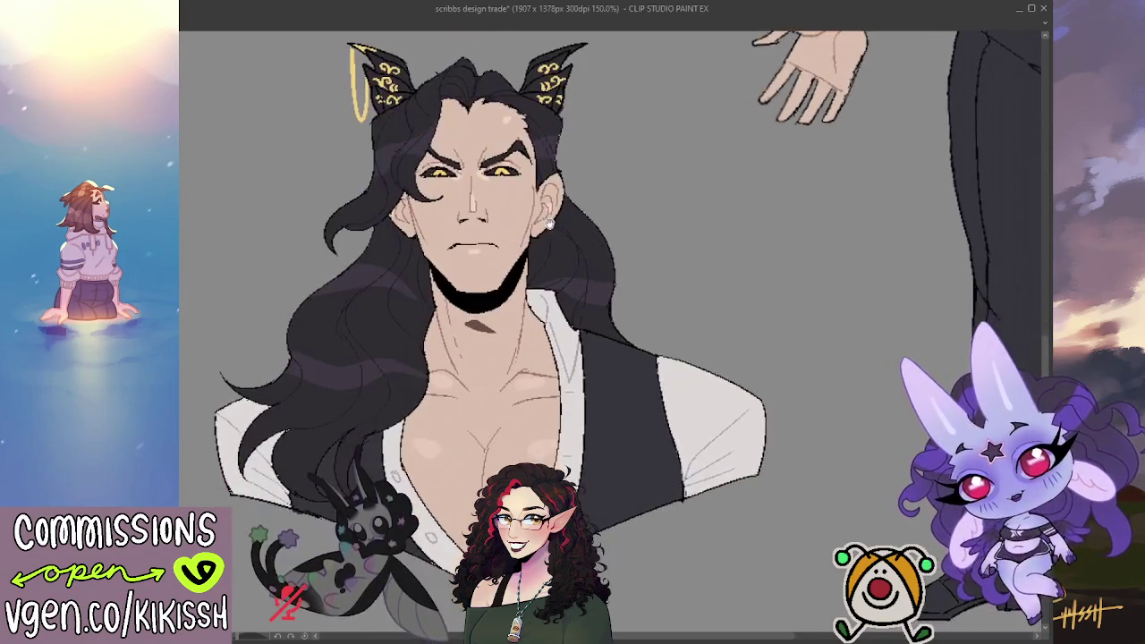
scroll(545, 208, "down", 3)
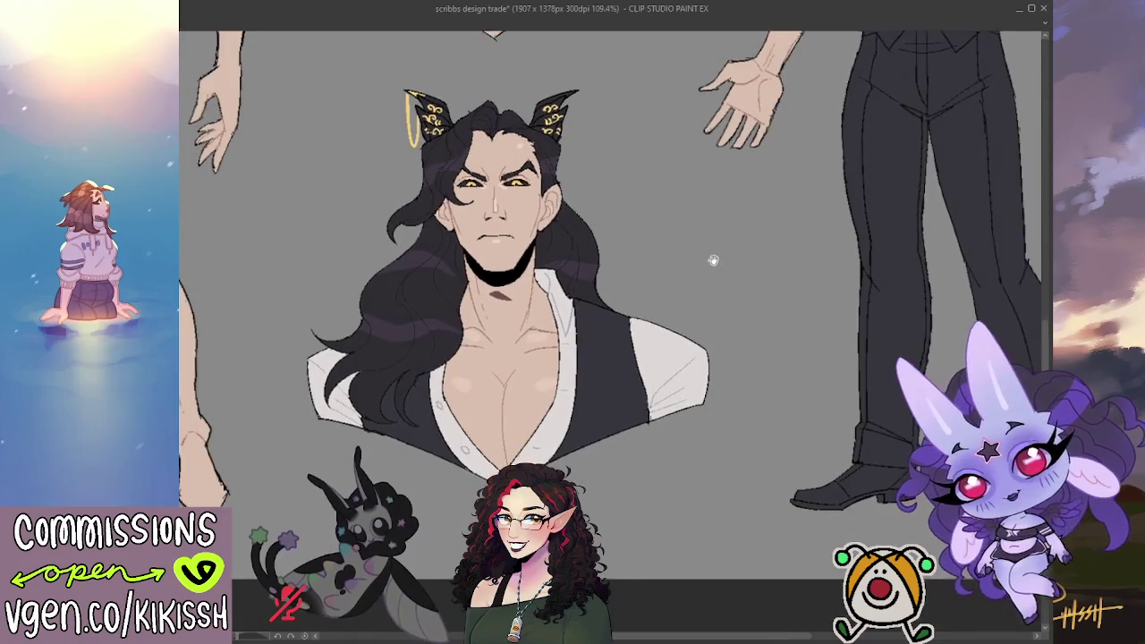
scroll(682, 323, "up", 1)
left_click_drag(682, 323, 541, 404)
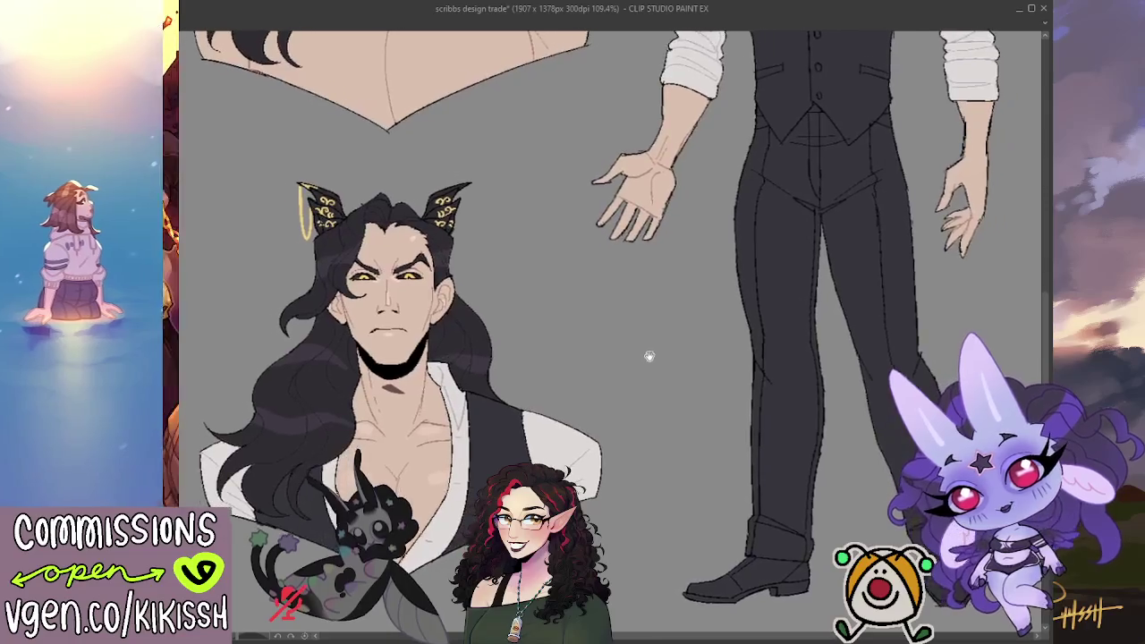
scroll(541, 404, "down", 2)
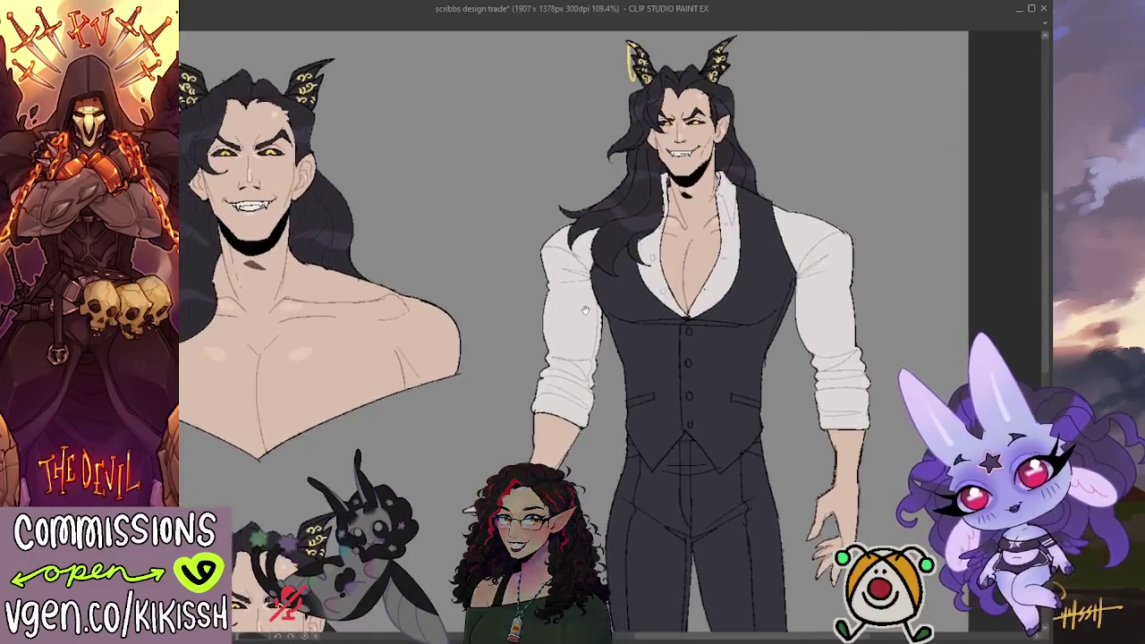
scroll(726, 197, "up", 1)
scroll(727, 197, "up", 1)
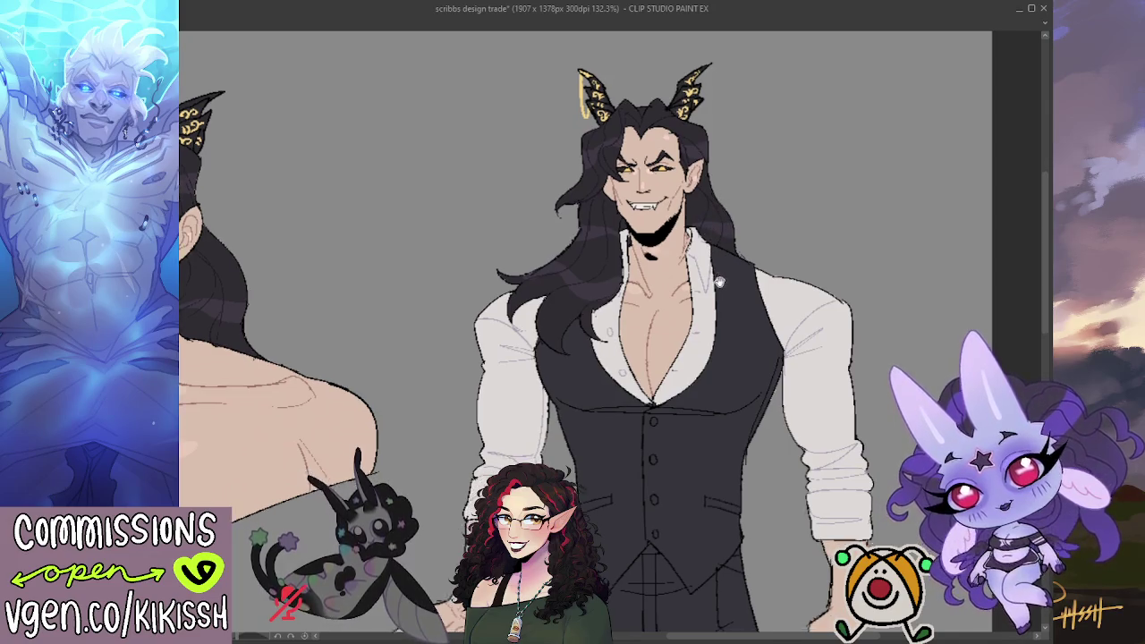
left_click_drag(694, 272, 688, 262)
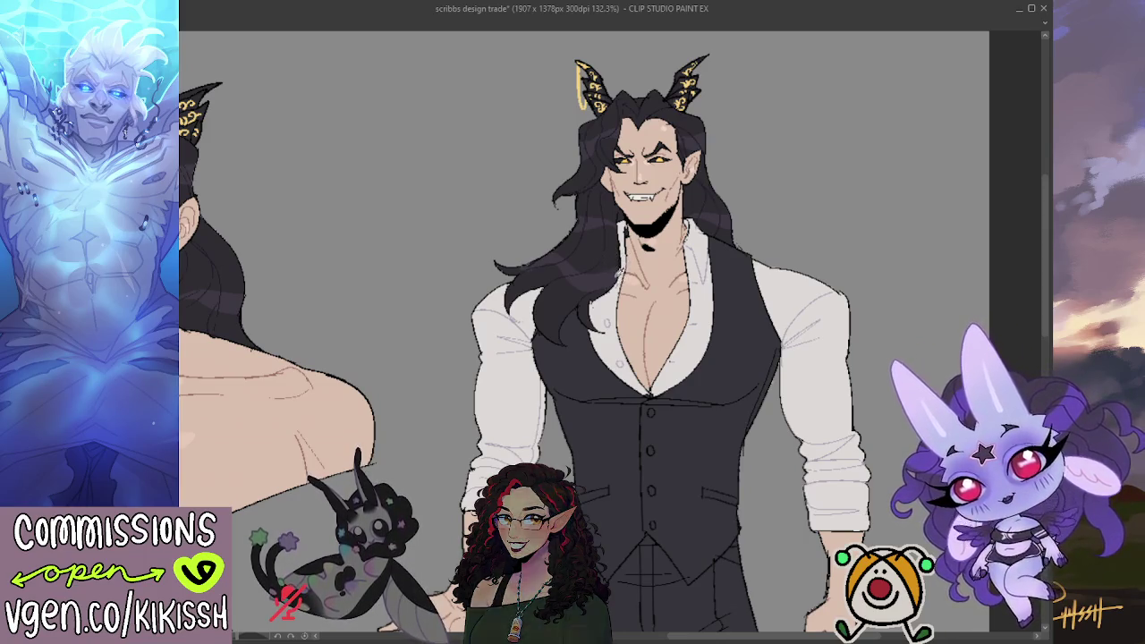
left_click_drag(602, 272, 591, 266)
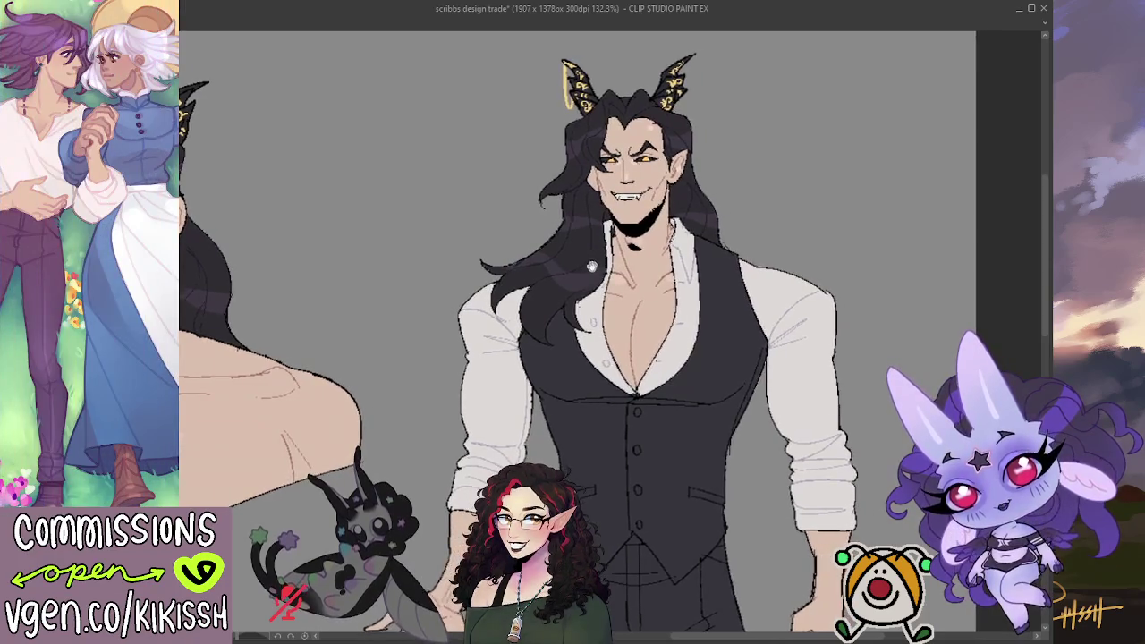
scroll(573, 331, "down", 3)
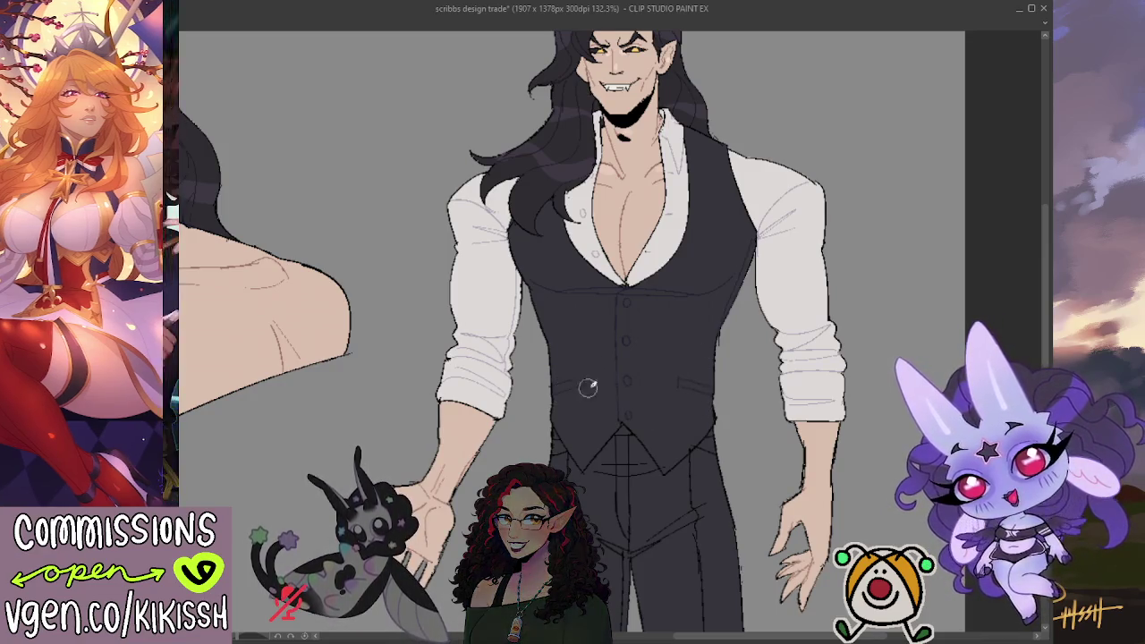
scroll(581, 309, "down", 2)
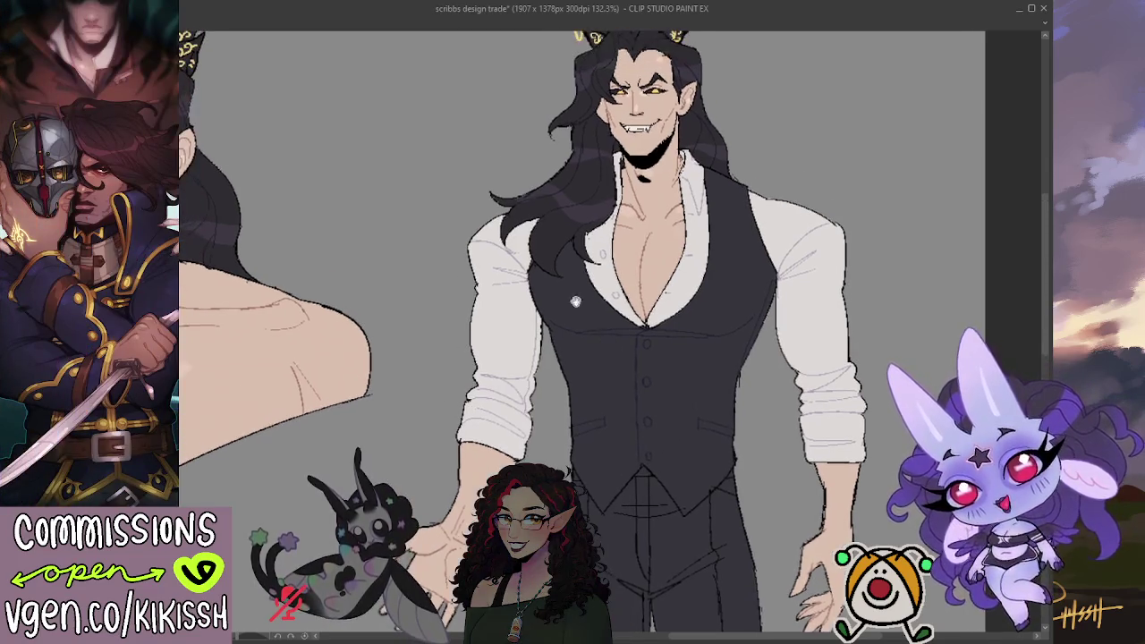
scroll(609, 319, "up", 2)
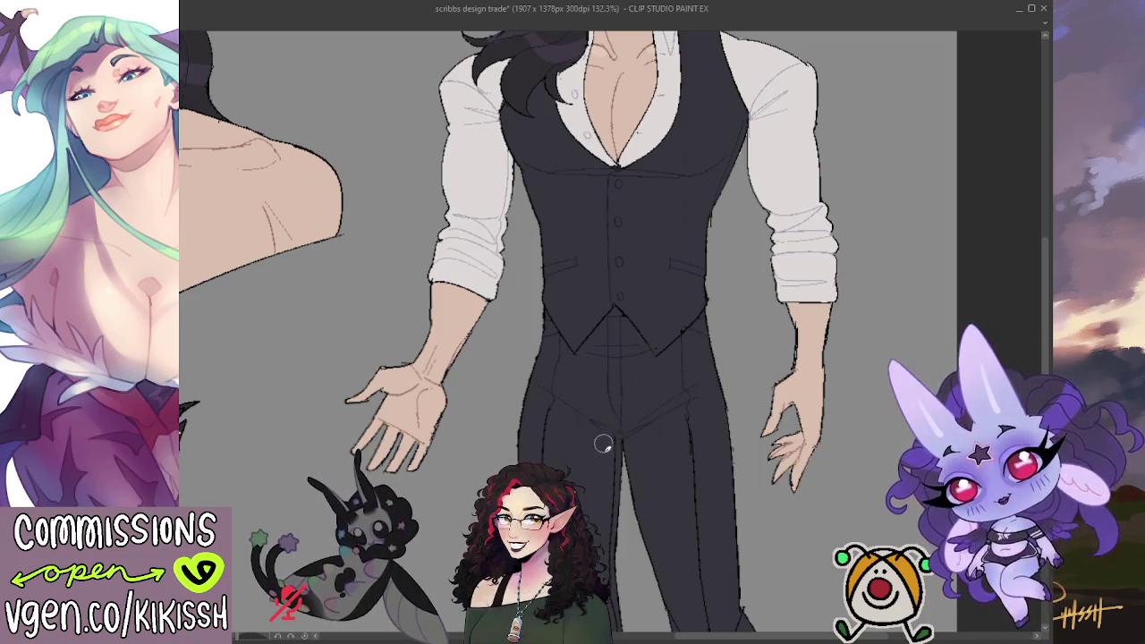
mouse_move(624, 447)
left_mouse_down()
mouse_move(583, 328)
mouse_move(624, 238)
left_mouse_up()
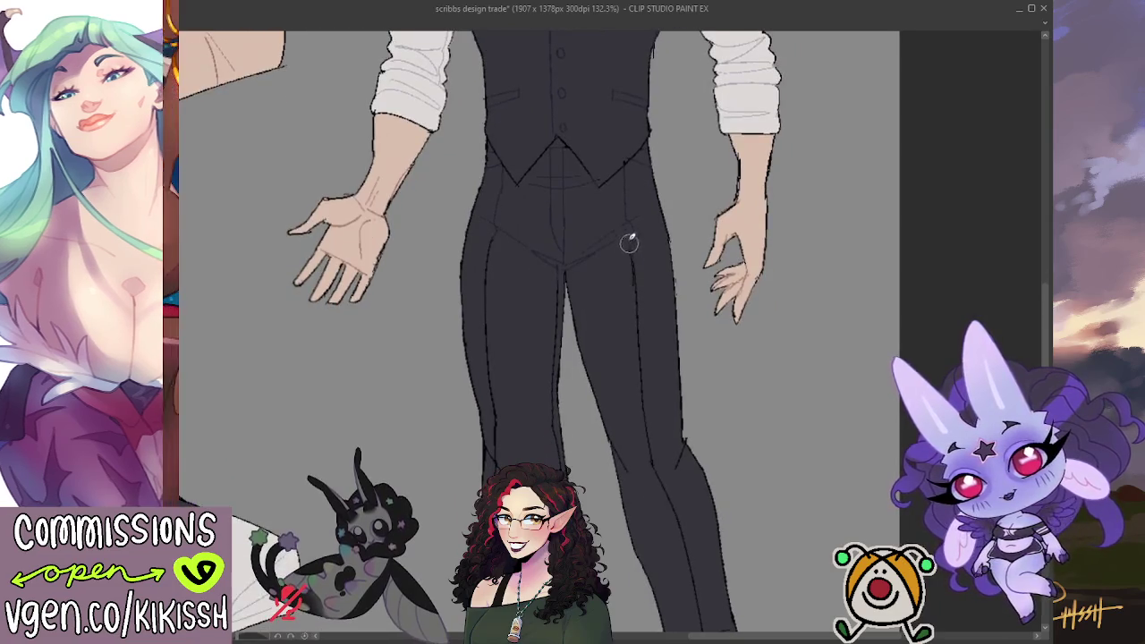
mouse_move(650, 440)
left_mouse_down()
mouse_move(623, 340)
mouse_move(590, 278)
left_mouse_up()
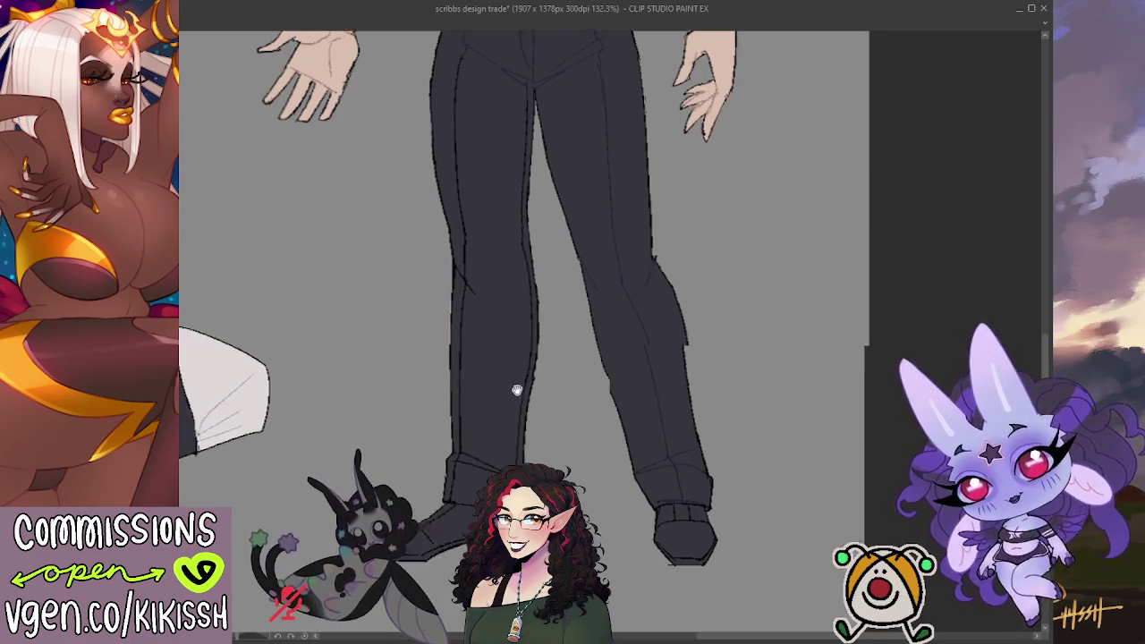
left_click_drag(483, 377, 562, 349)
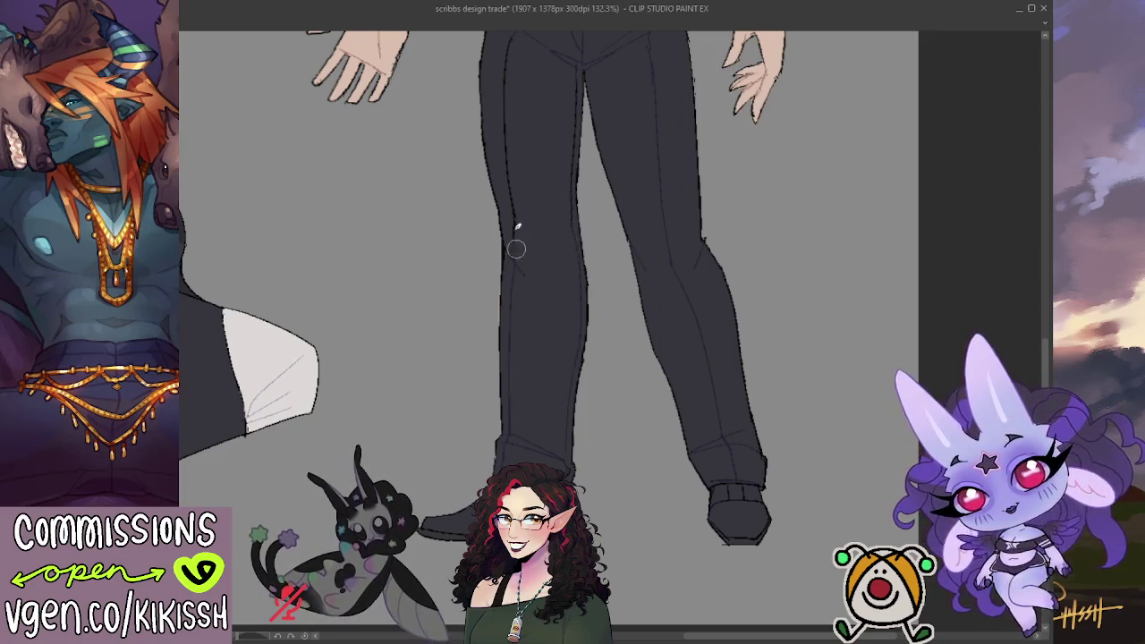
scroll(550, 248, "up", 3)
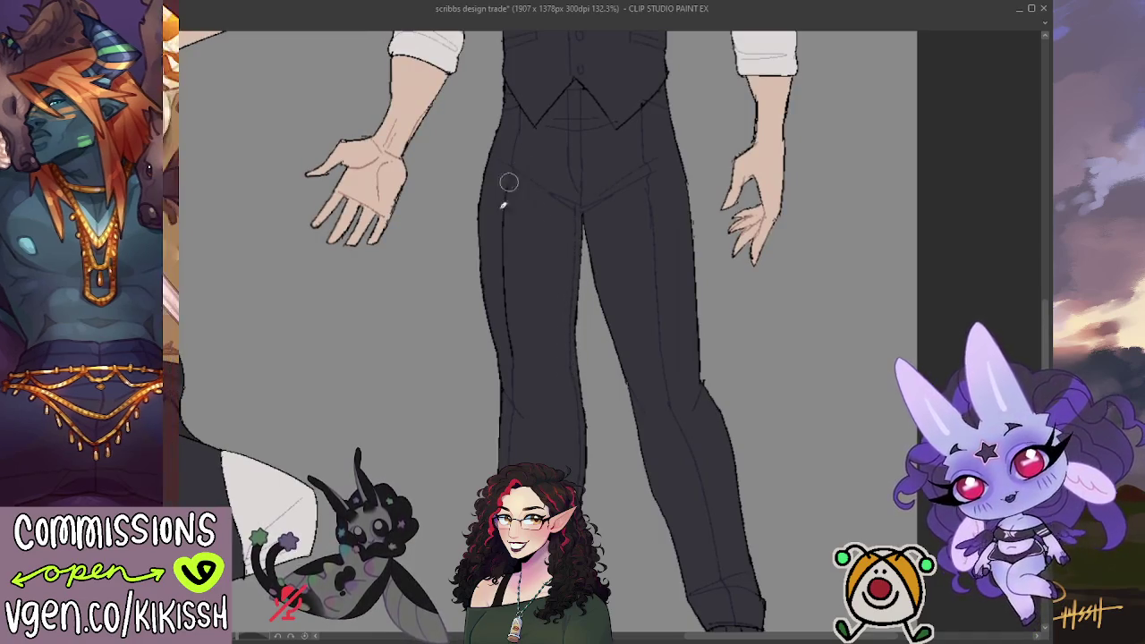
scroll(532, 417, "up", 3)
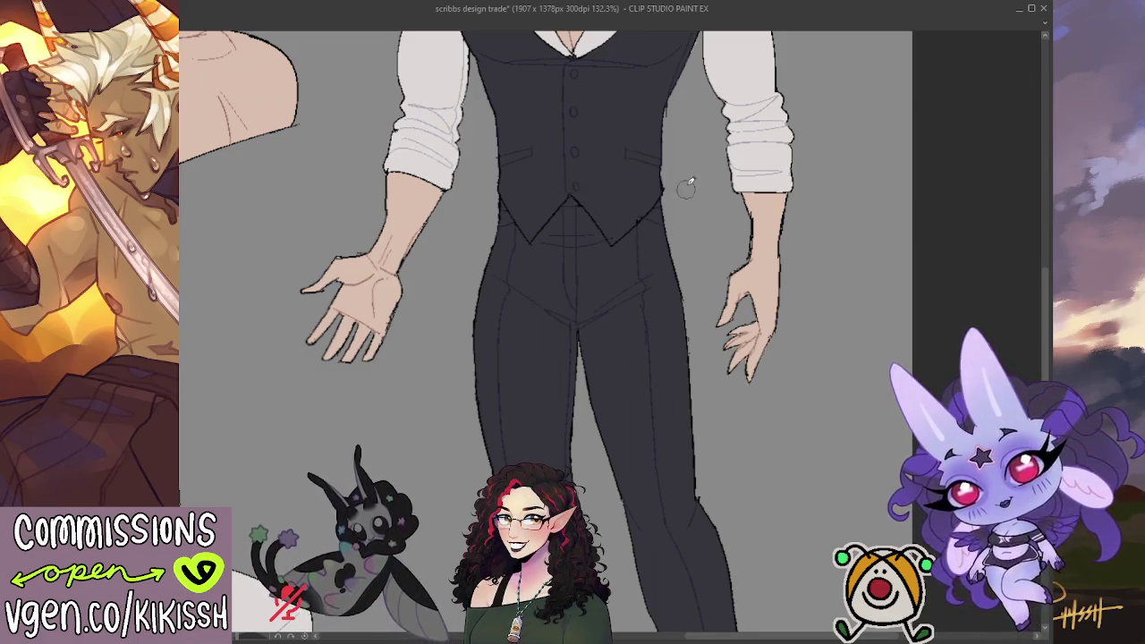
scroll(626, 269, "up", 5)
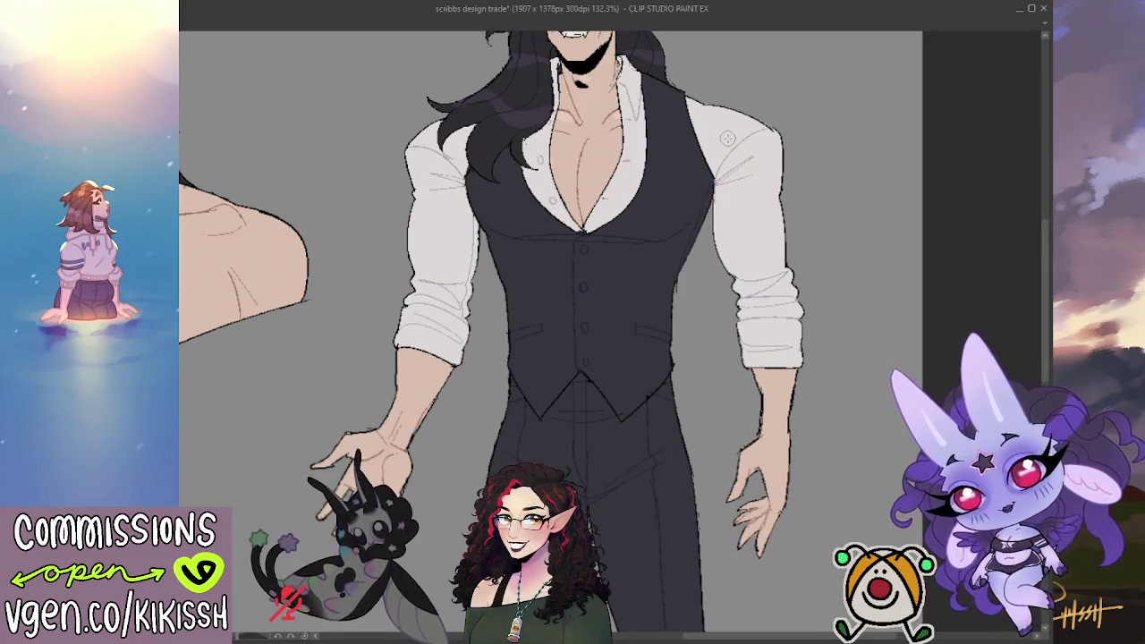
scroll(756, 284, "down", 2)
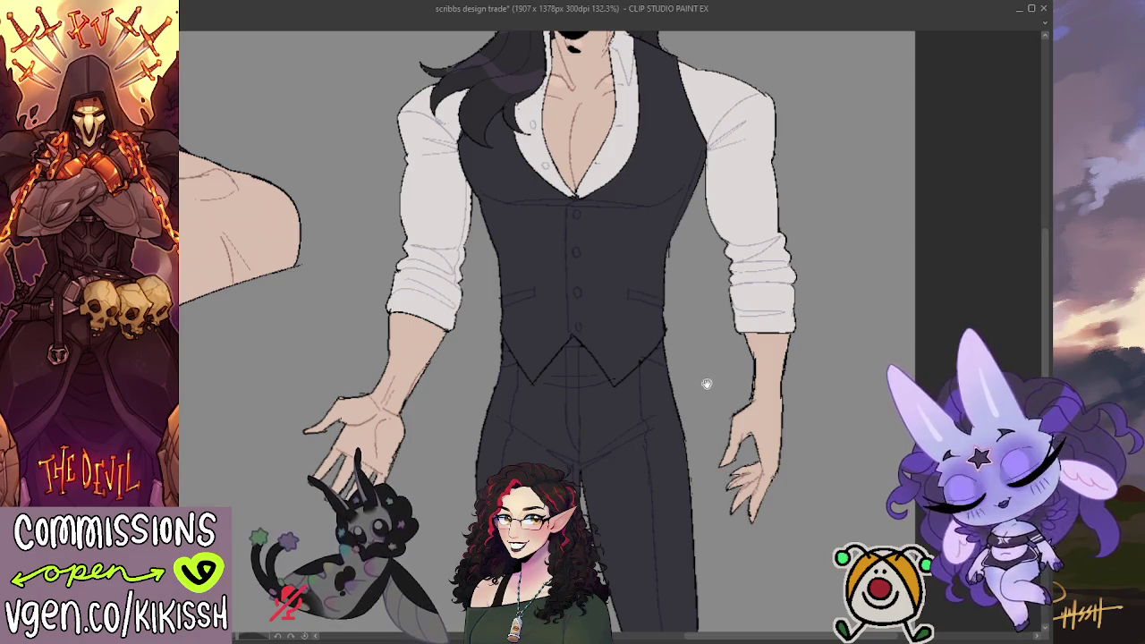
scroll(707, 384, "down", 2)
scroll(707, 384, "down", 1)
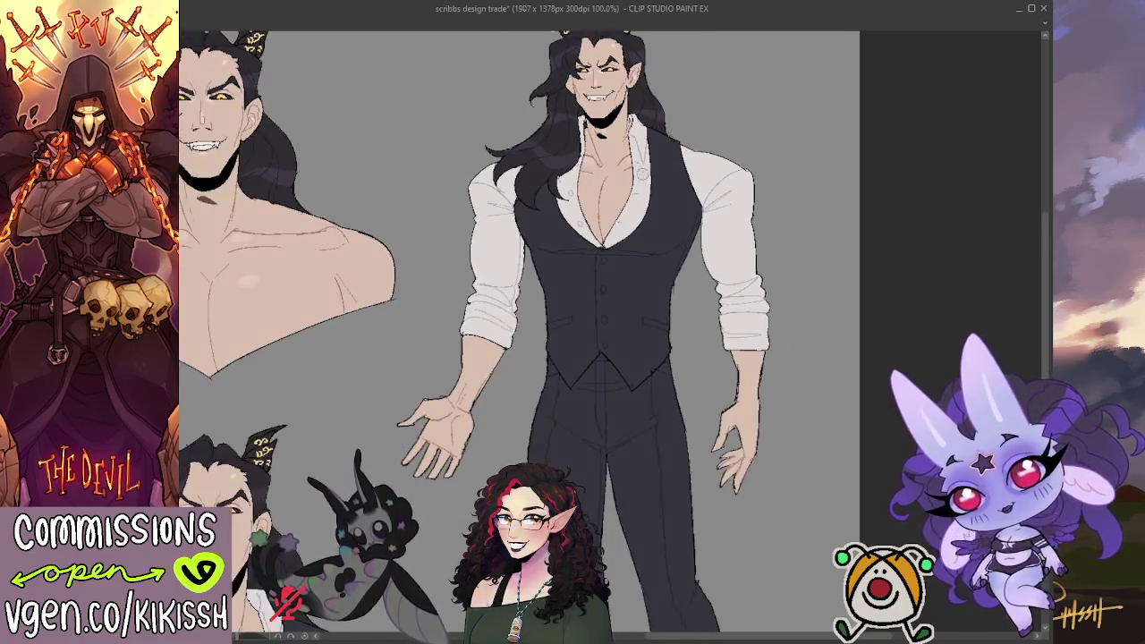
Paint a light grey highlight stroke on the toe of each dress shoe
scroll(772, 201, "down", 2)
scroll(782, 228, "down", 1)
left_click_drag(853, 291, 956, 294)
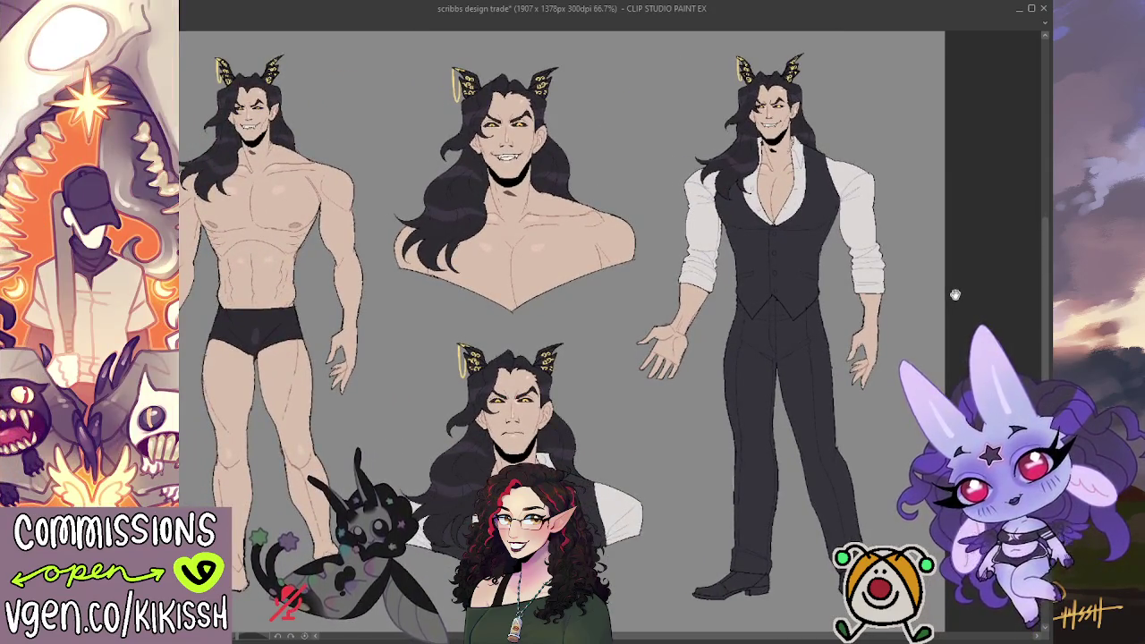
left_click_drag(956, 294, 821, 173)
scroll(701, 422, "up", 3)
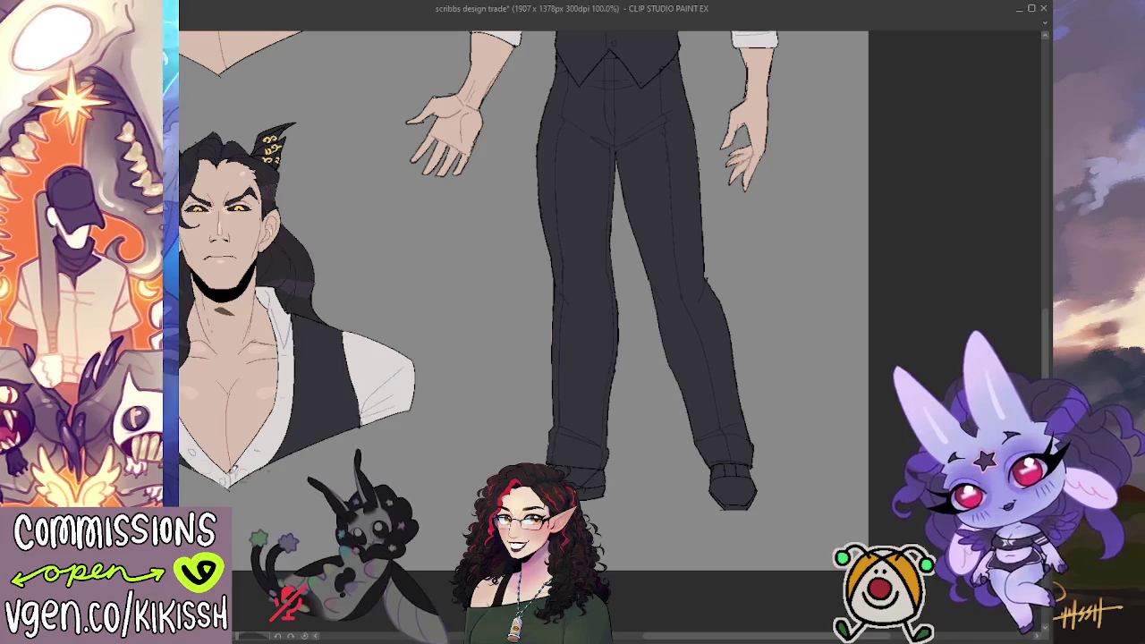
scroll(659, 408, "down", 3)
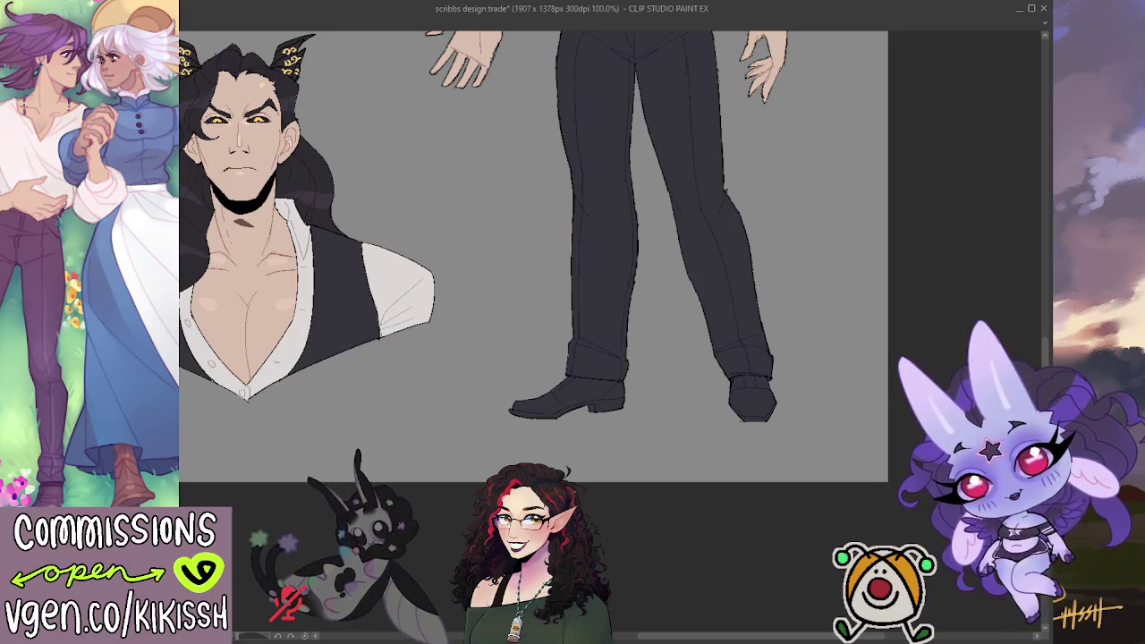
left_click_drag(533, 408, 550, 405)
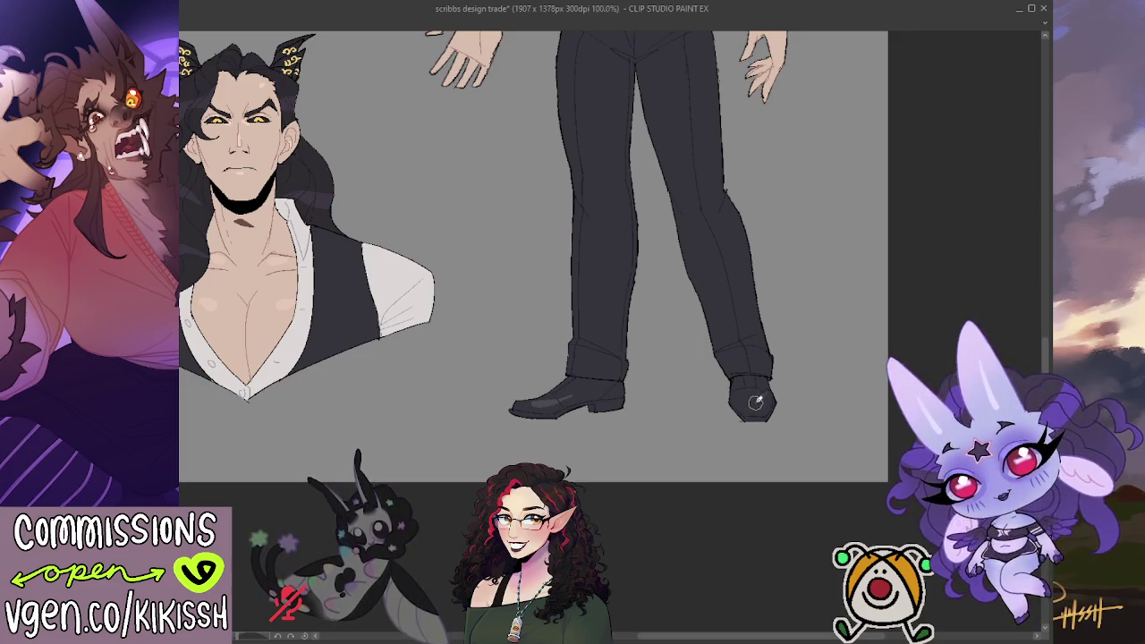
left_click_drag(743, 407, 772, 407)
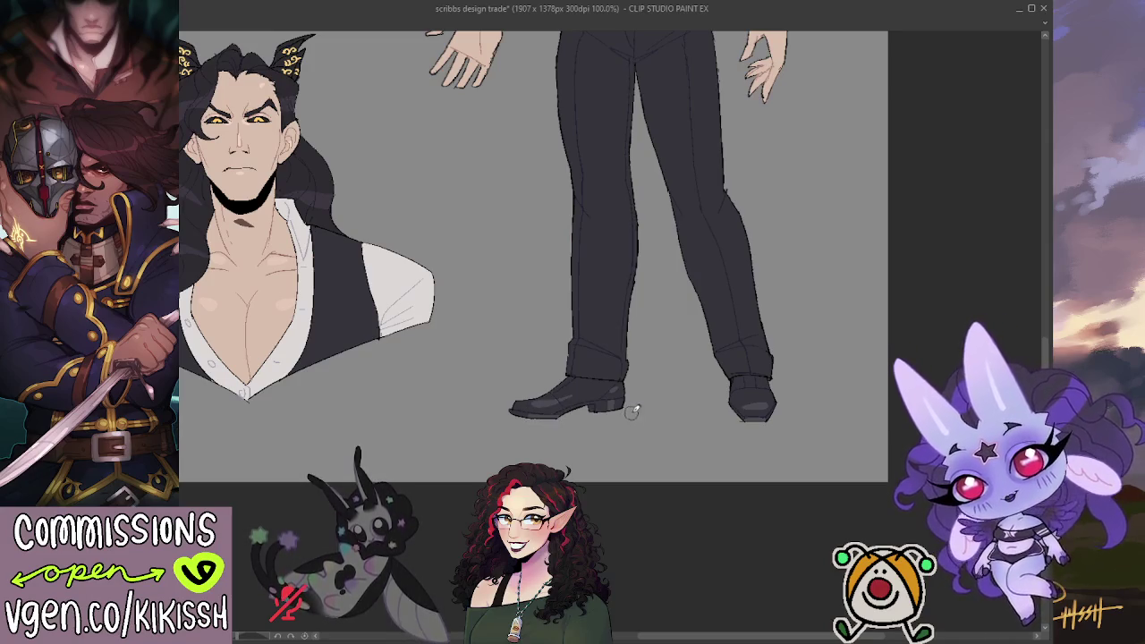
left_click_drag(679, 403, 677, 416)
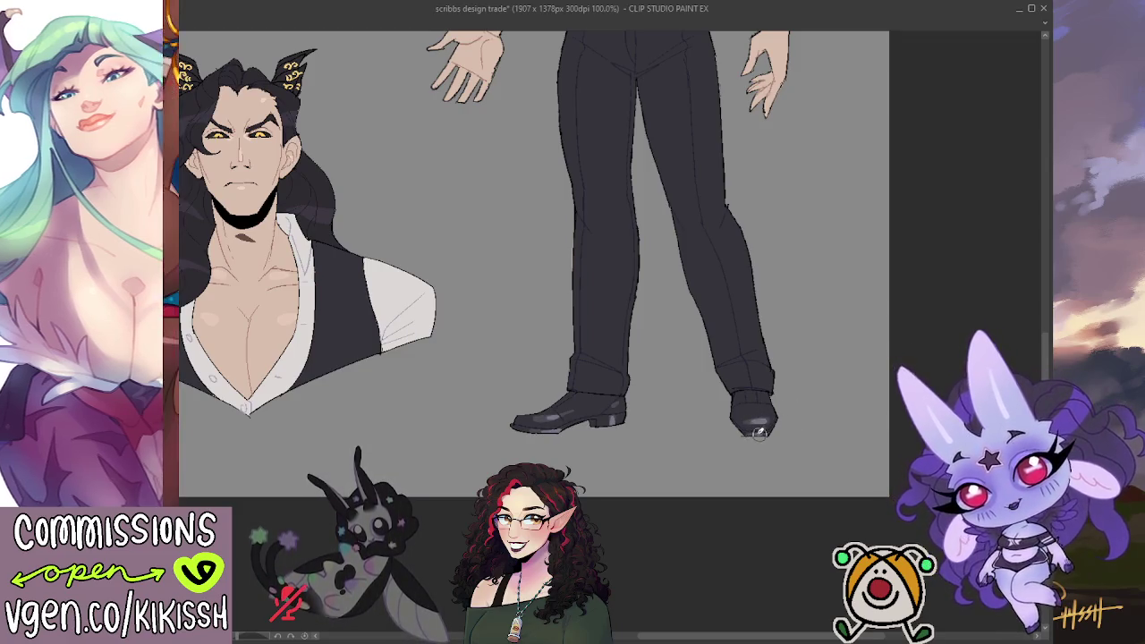
scroll(739, 334, "down", 1)
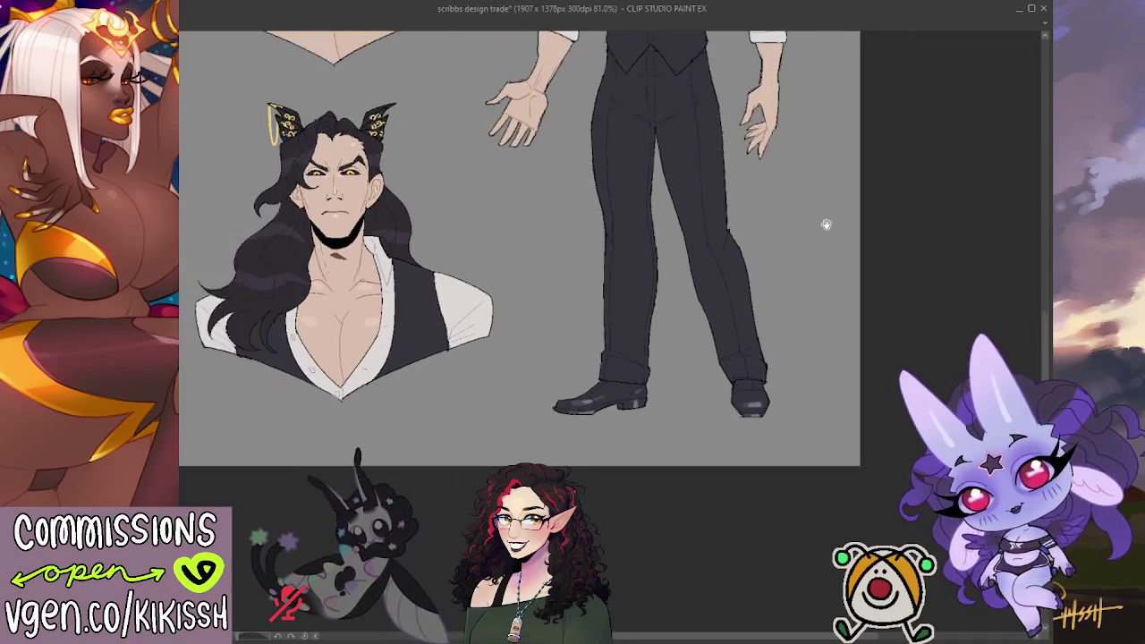
Shade the vest-suited figure's pointed ear tip pink
left_click_drag(826, 225, 974, 350)
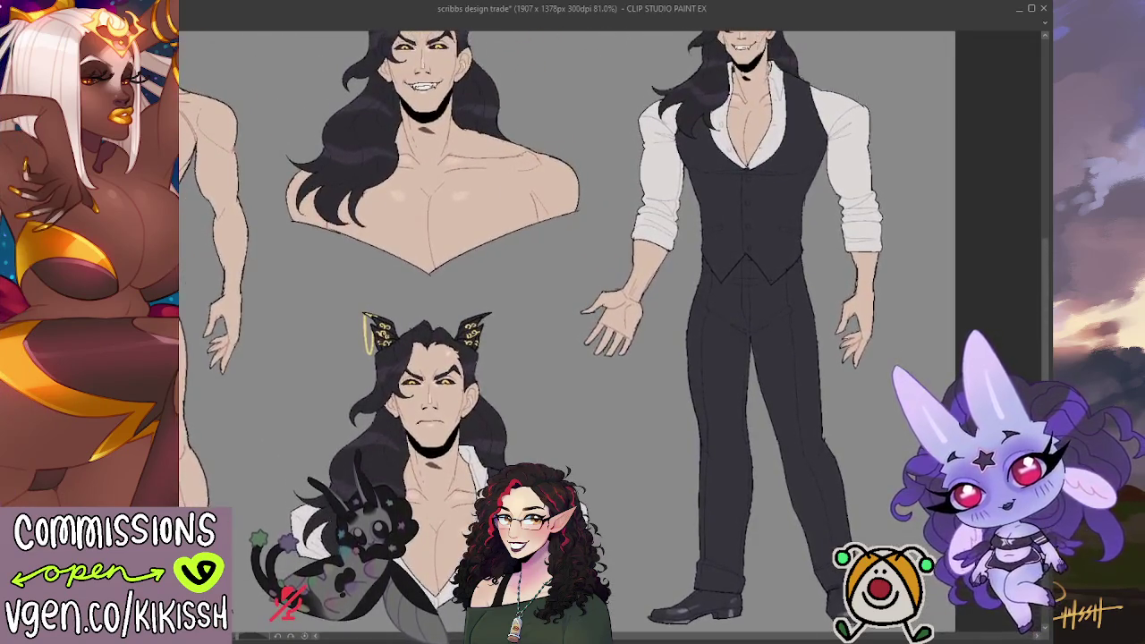
left_click_drag(573, 322, 586, 421)
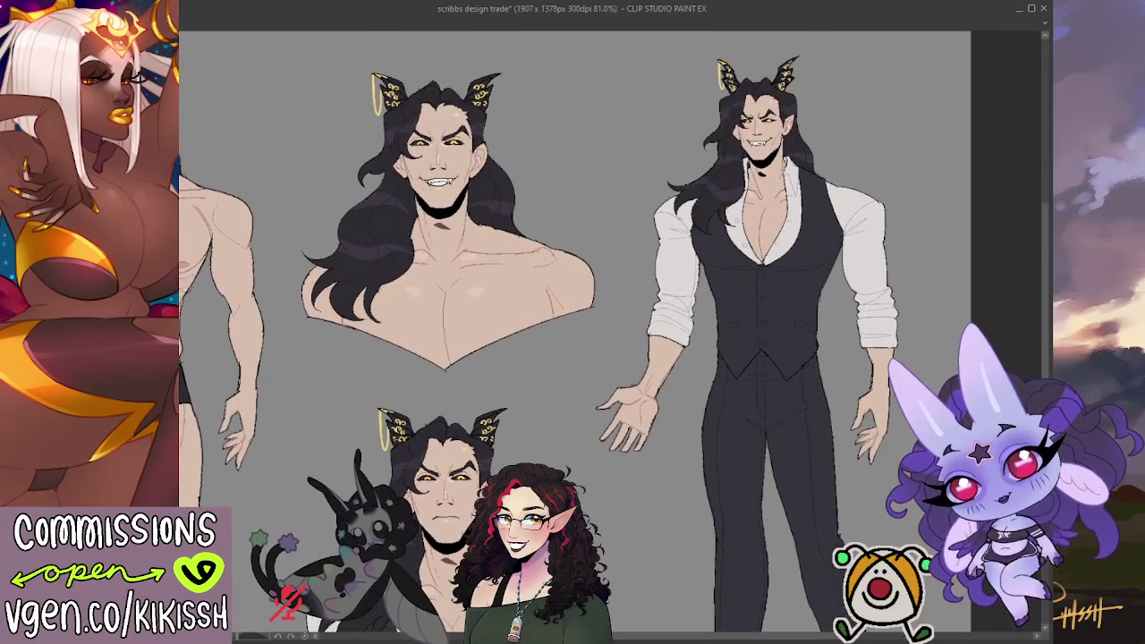
left_click_drag(572, 322, 609, 273)
left_click_drag(623, 343, 541, 354)
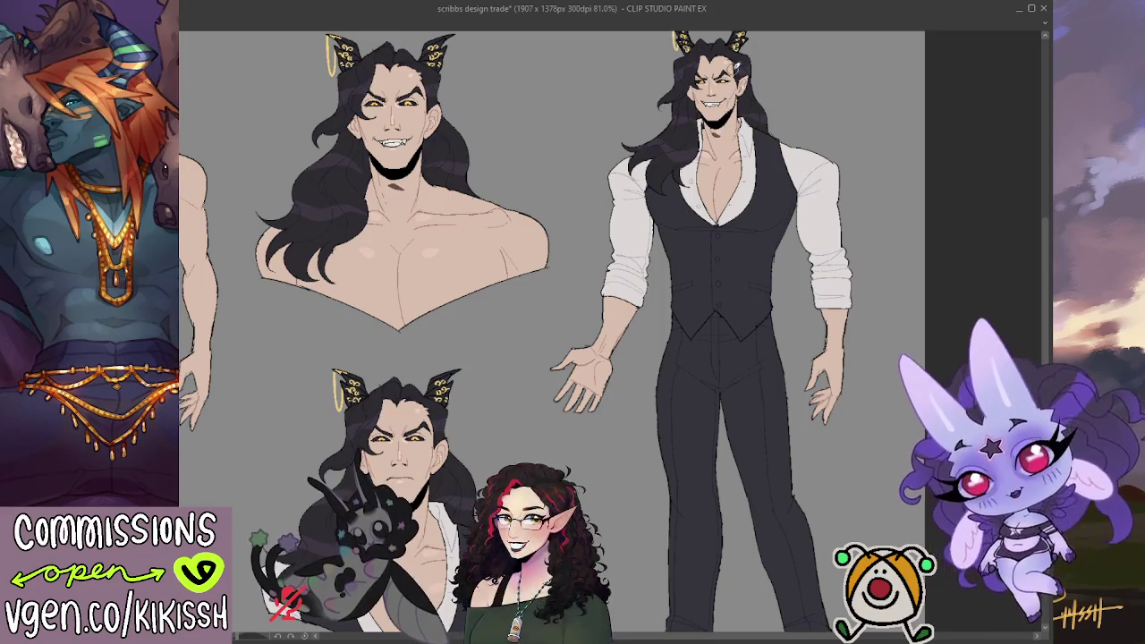
scroll(729, 68, "up", 2)
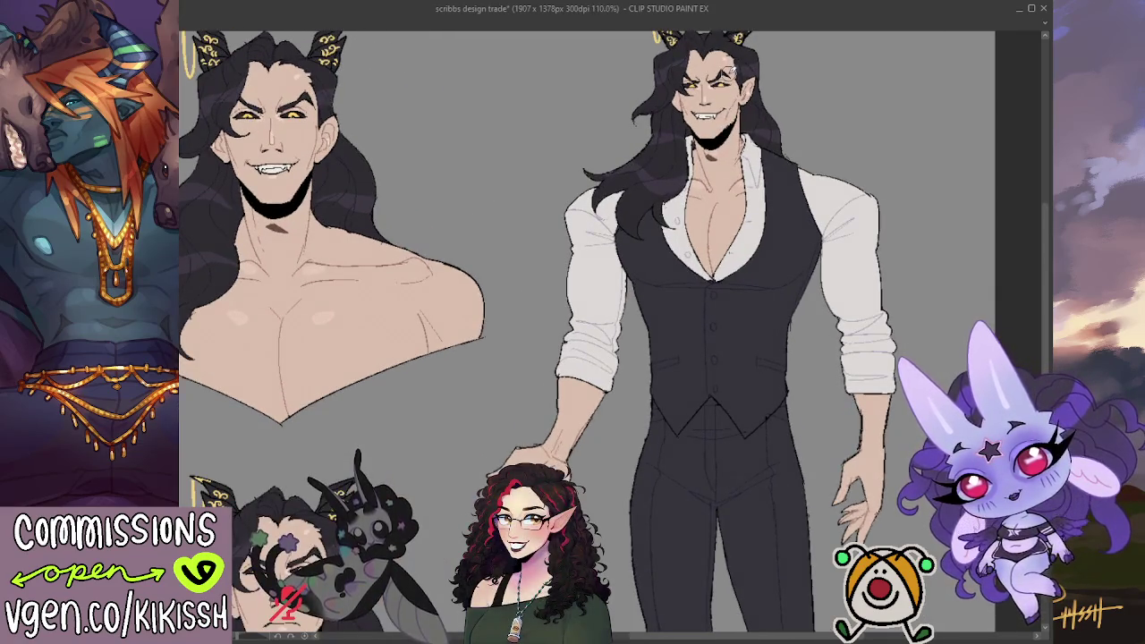
left_click_drag(730, 73, 723, 109)
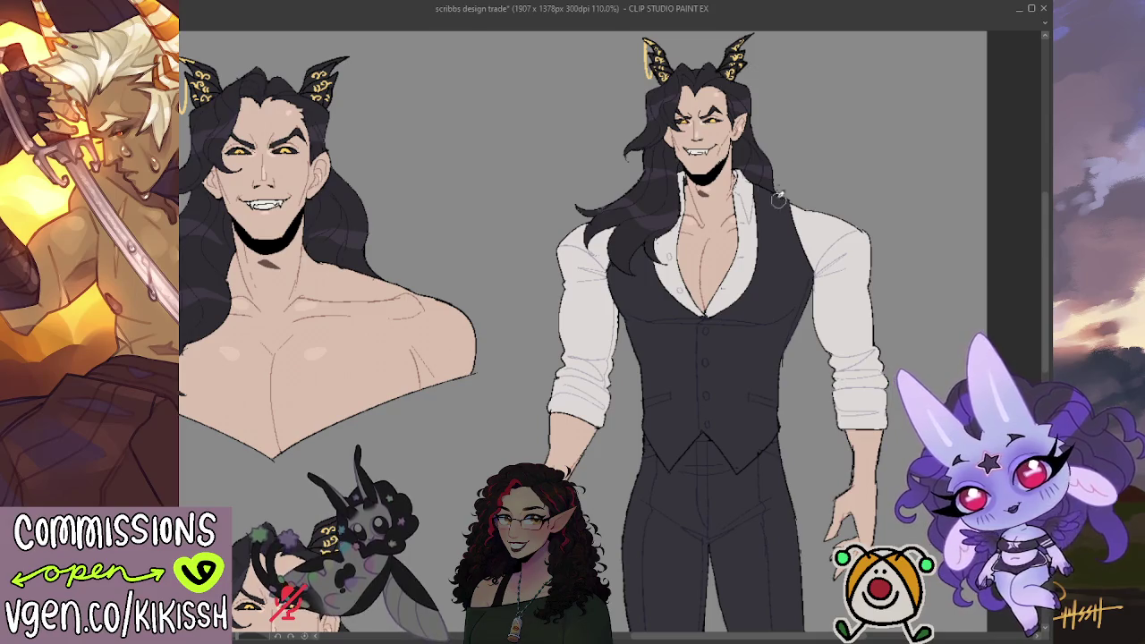
left_click_drag(726, 134, 742, 124)
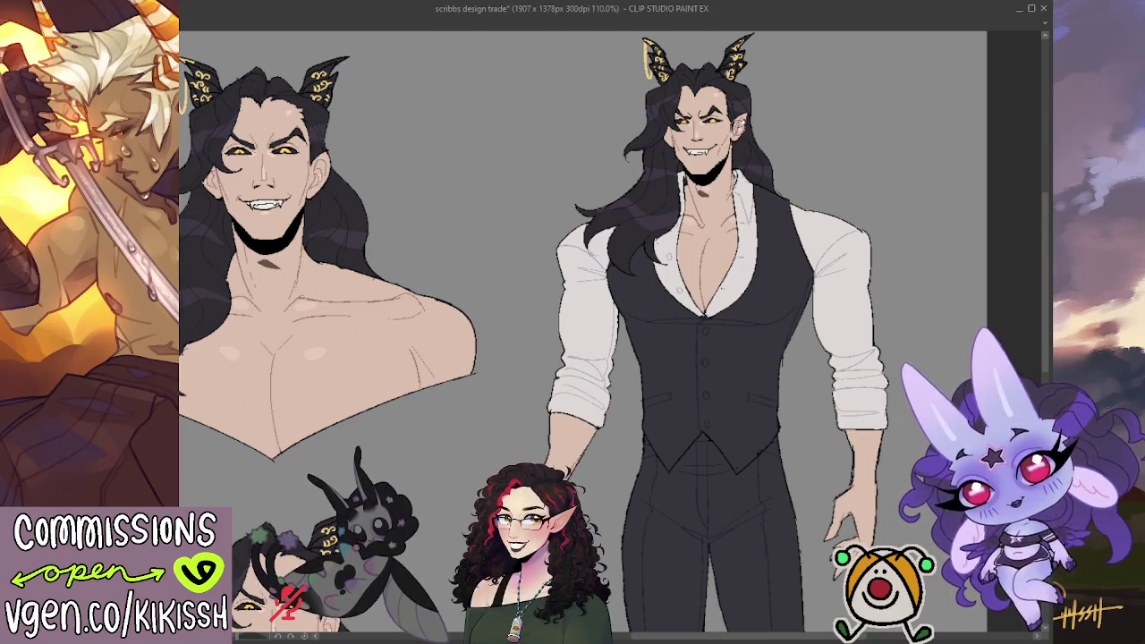
scroll(727, 183, "down", 3)
scroll(745, 429, "up", 2)
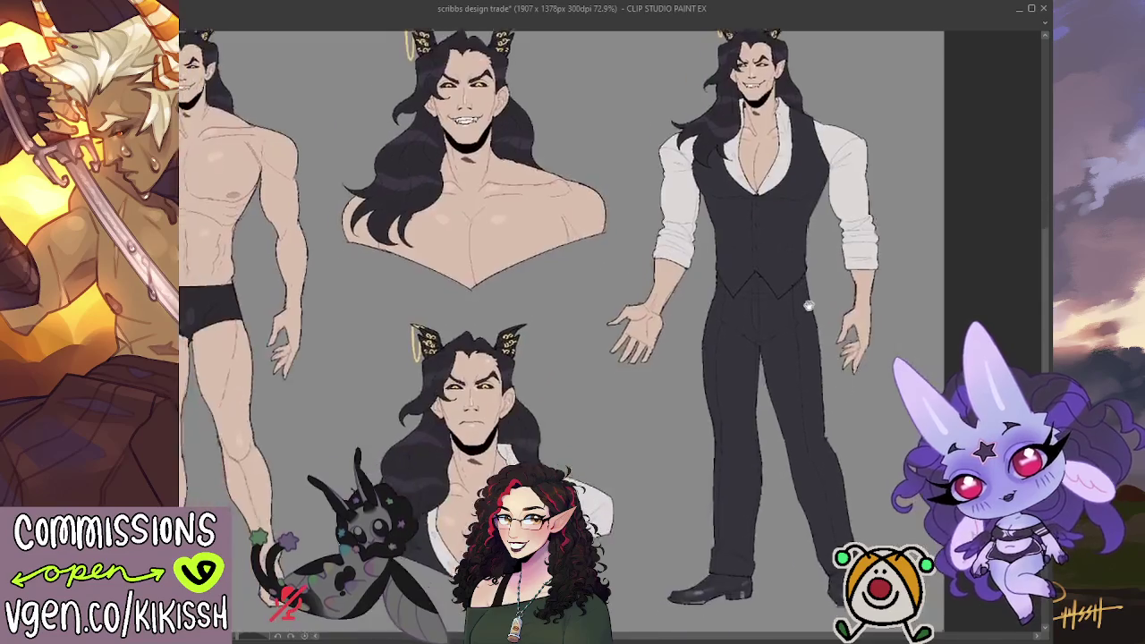
Save the character sheet with Ctrl+S
left_click_drag(808, 306, 894, 338)
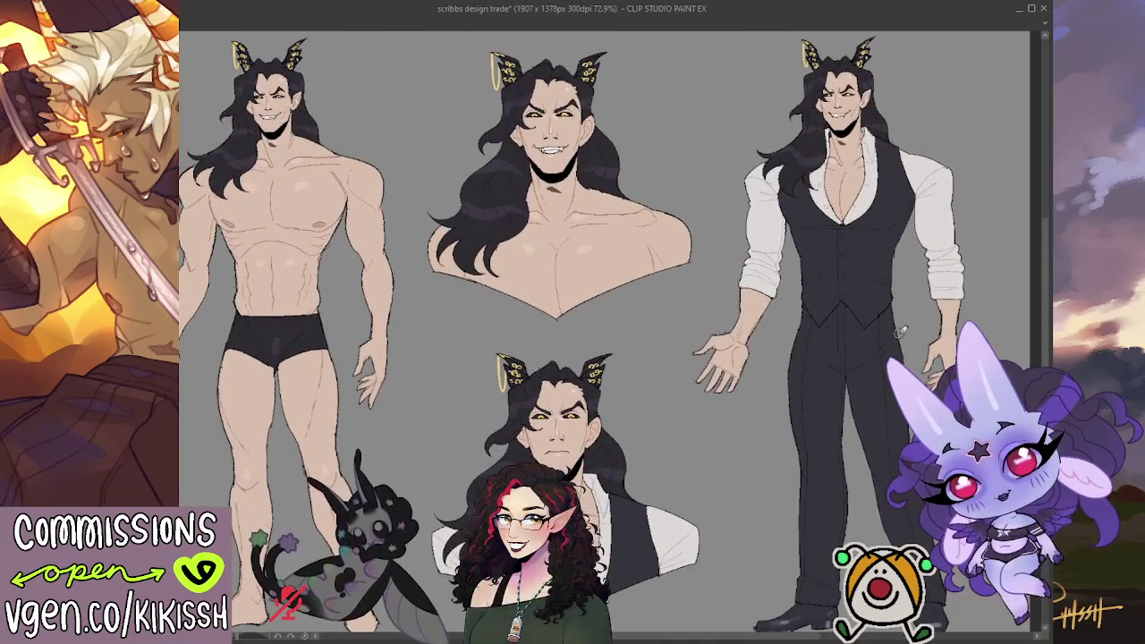
left_click_drag(850, 368, 865, 364)
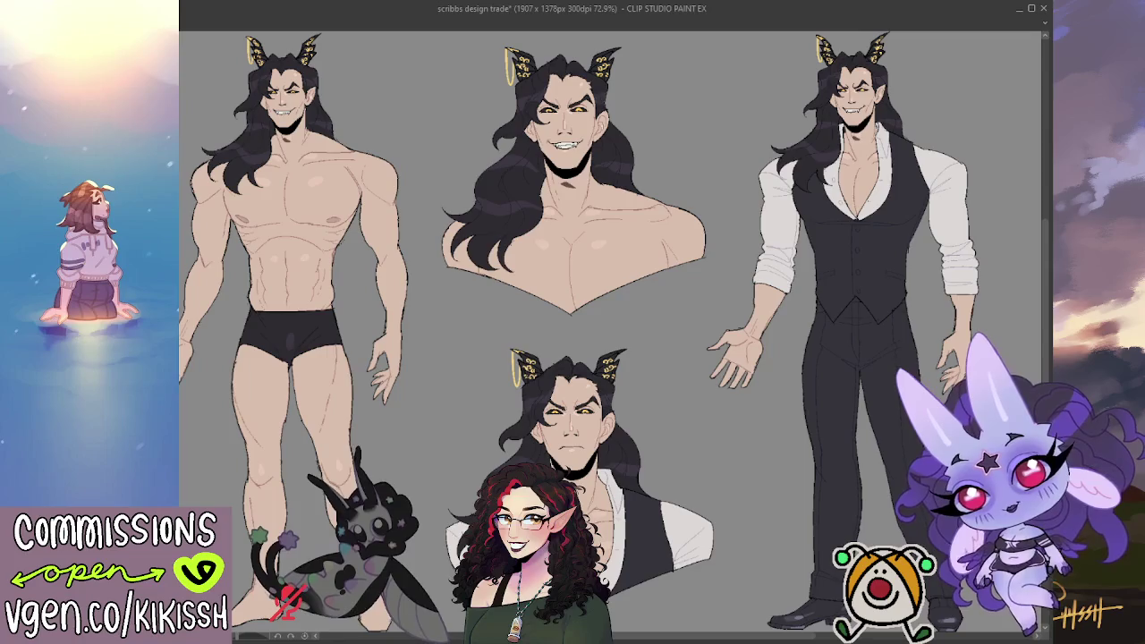
key("ctrl+s")
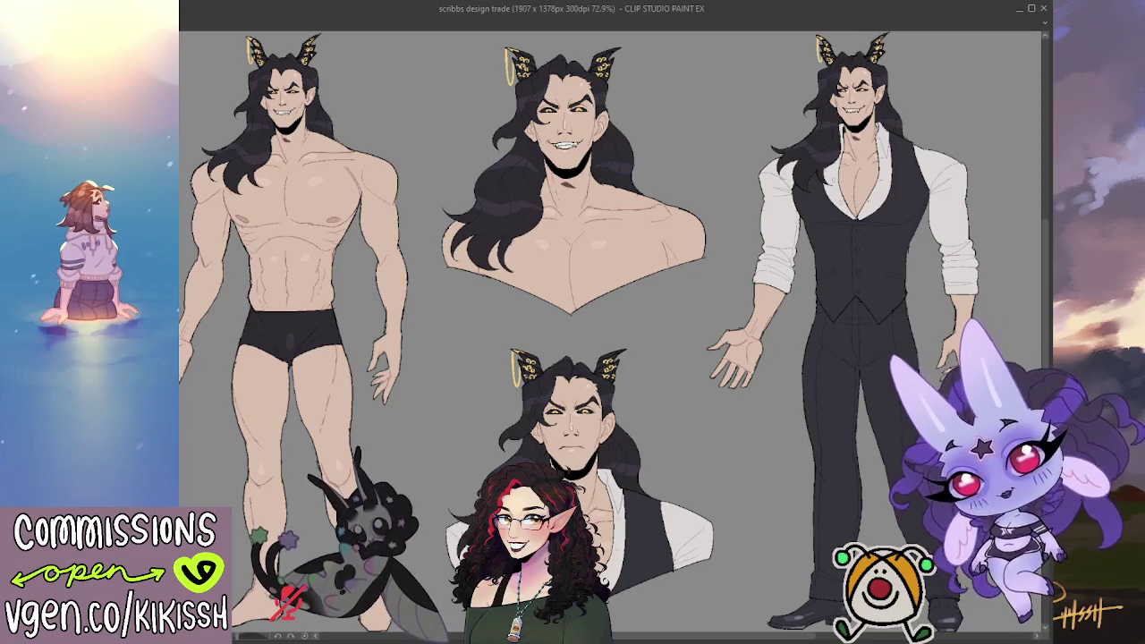
scroll(555, 392, "down", 3)
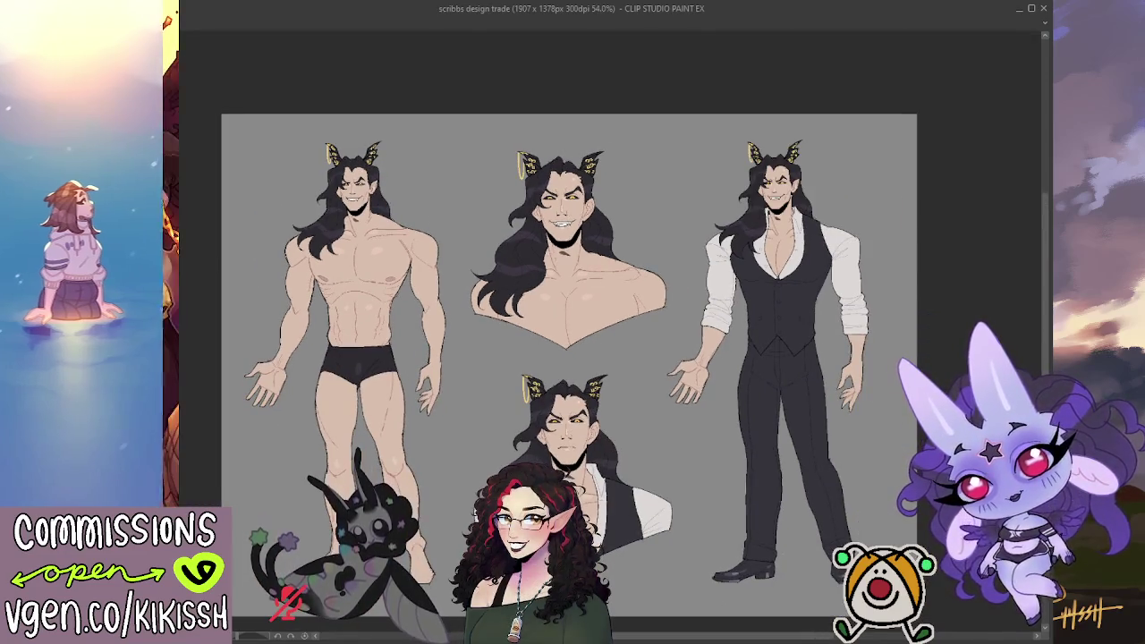
scroll(454, 234, "up", 2)
scroll(454, 234, "down", 1)
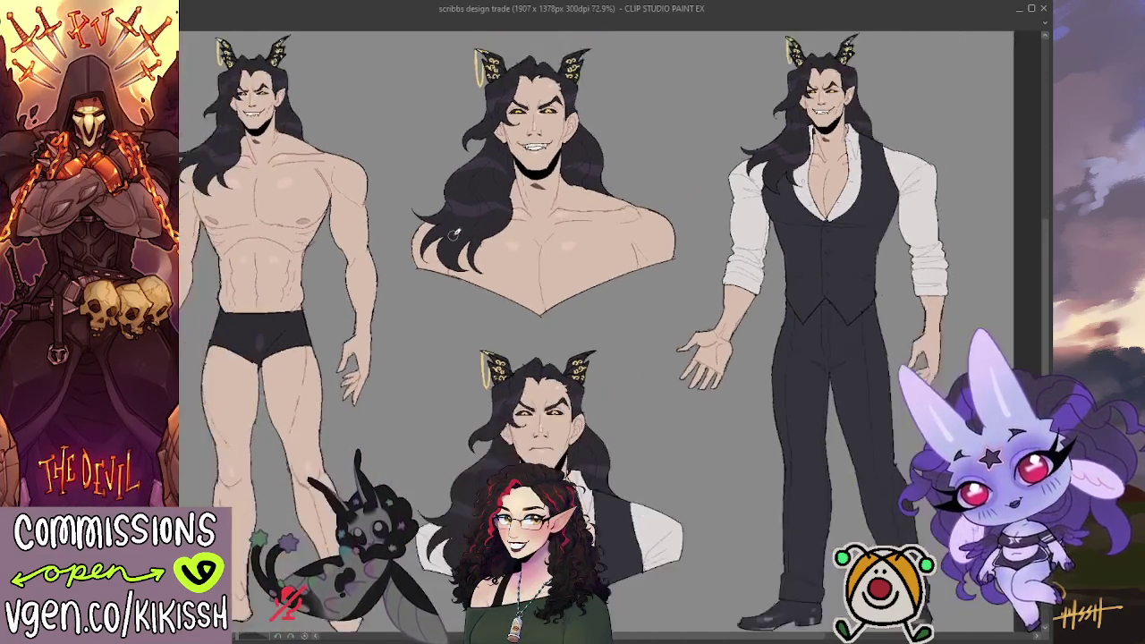
scroll(453, 234, "down", 1)
scroll(454, 234, "down", 1)
scroll(454, 234, "down", 1)
scroll(614, 226, "down", 1)
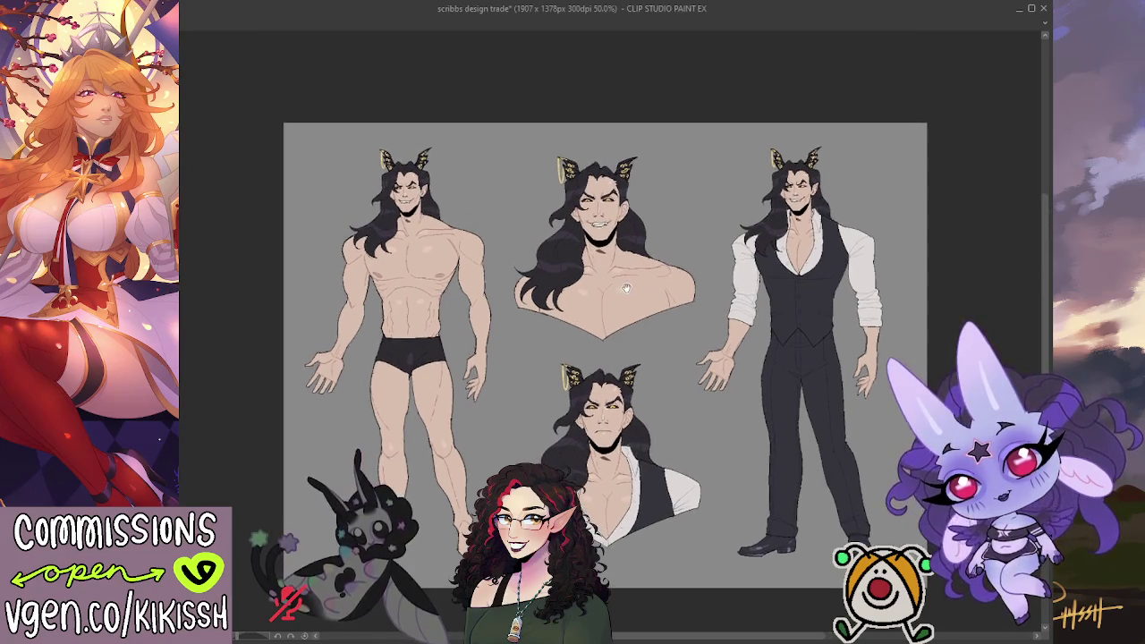
Sketch over the bust's teeth, then undo both strokes to leave them unchanged
scroll(585, 215, "up", 2)
scroll(586, 215, "up", 1)
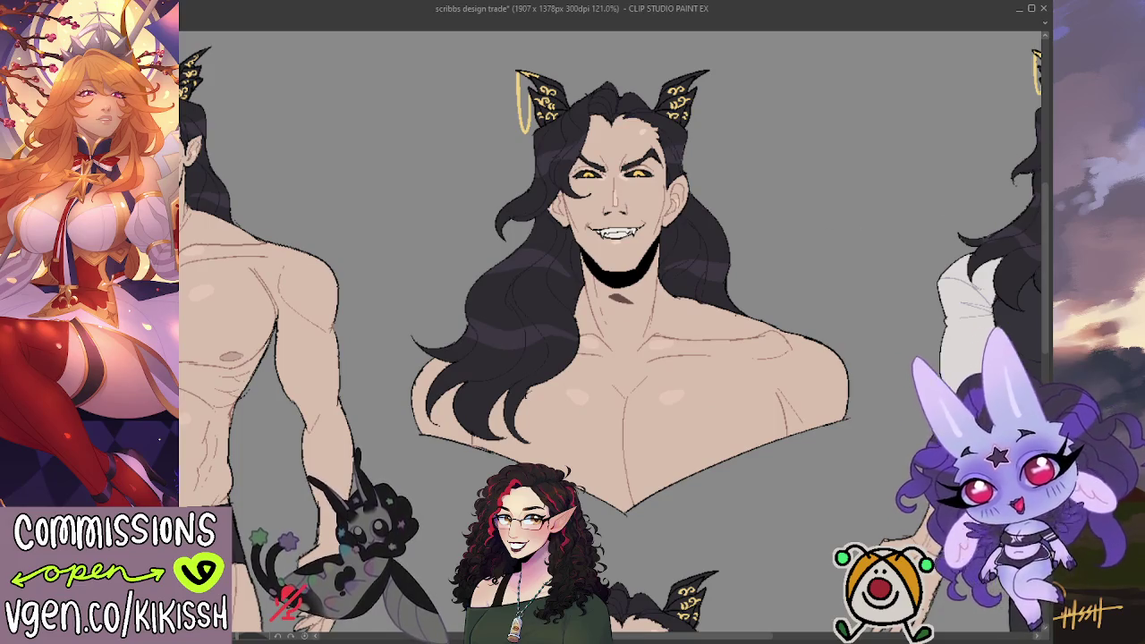
left_click_drag(597, 229, 637, 236)
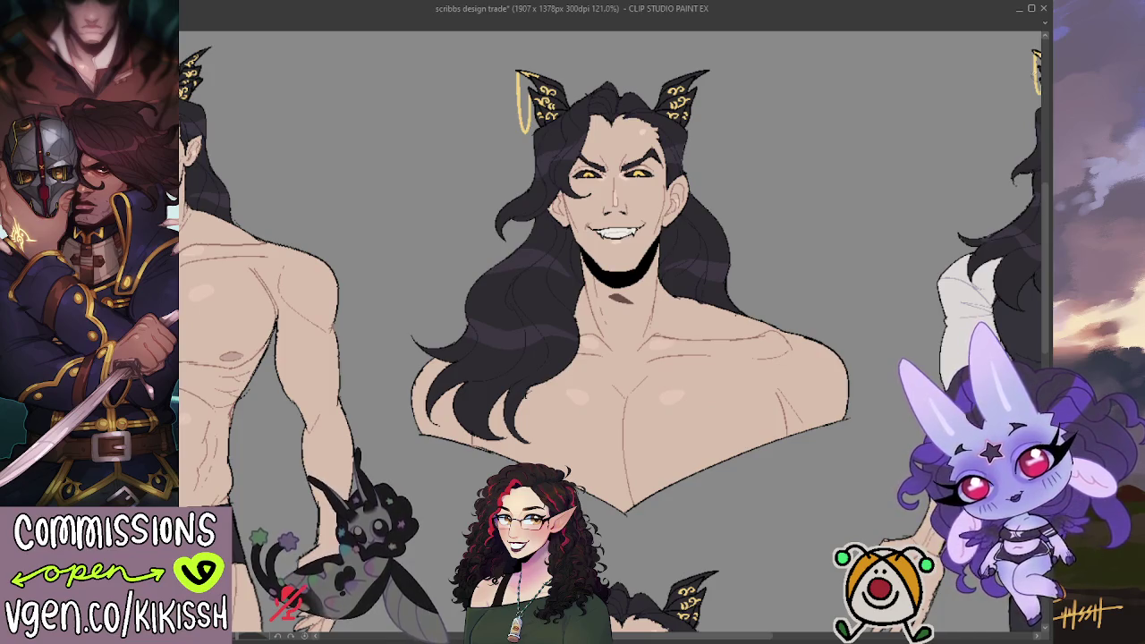
mouse_move(594, 229)
left_mouse_down()
mouse_move(621, 241)
mouse_move(884, 234)
left_mouse_up()
key("ctrl+z")
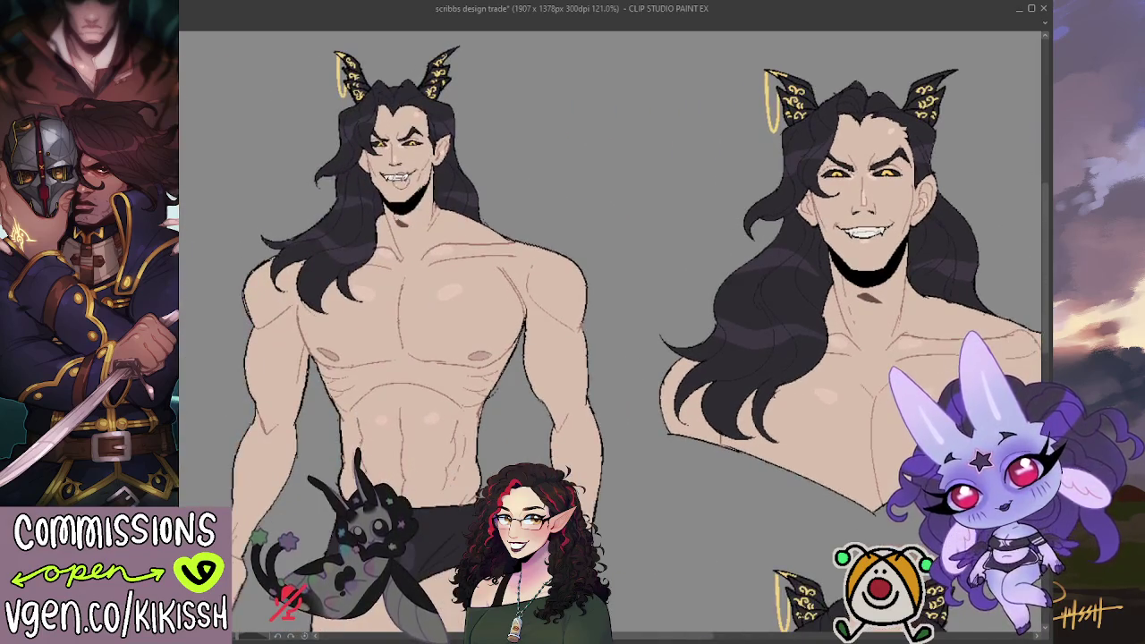
key("ctrl+z")
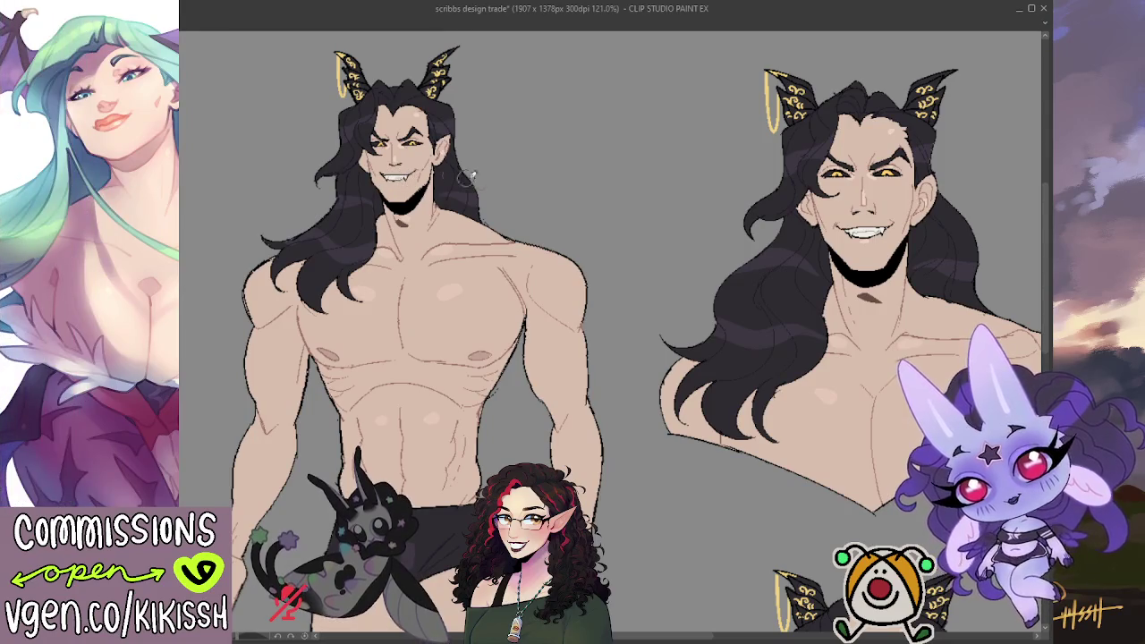
Redraw the vest-suited figure's grin as clean lines with fangs
left_click_drag(466, 177, 375, 35)
left_click_drag(536, 447, 447, 224)
left_click_drag(805, 268, 447, 492)
left_click_drag(626, 179, 546, 314)
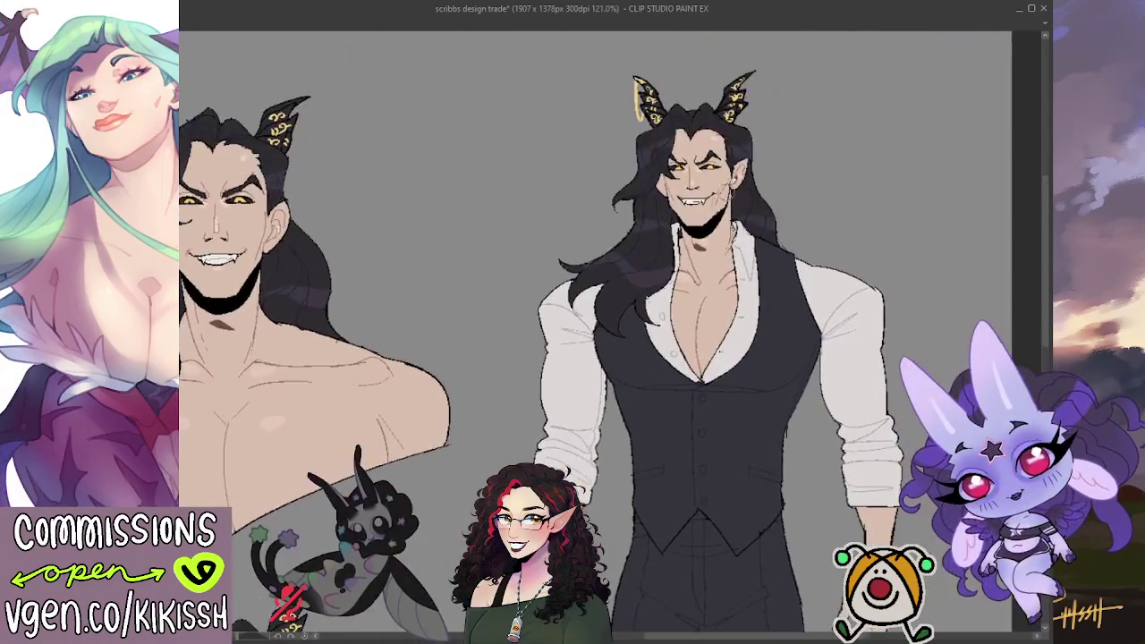
left_click_drag(680, 195, 726, 209)
left_click_drag(692, 243, 707, 255)
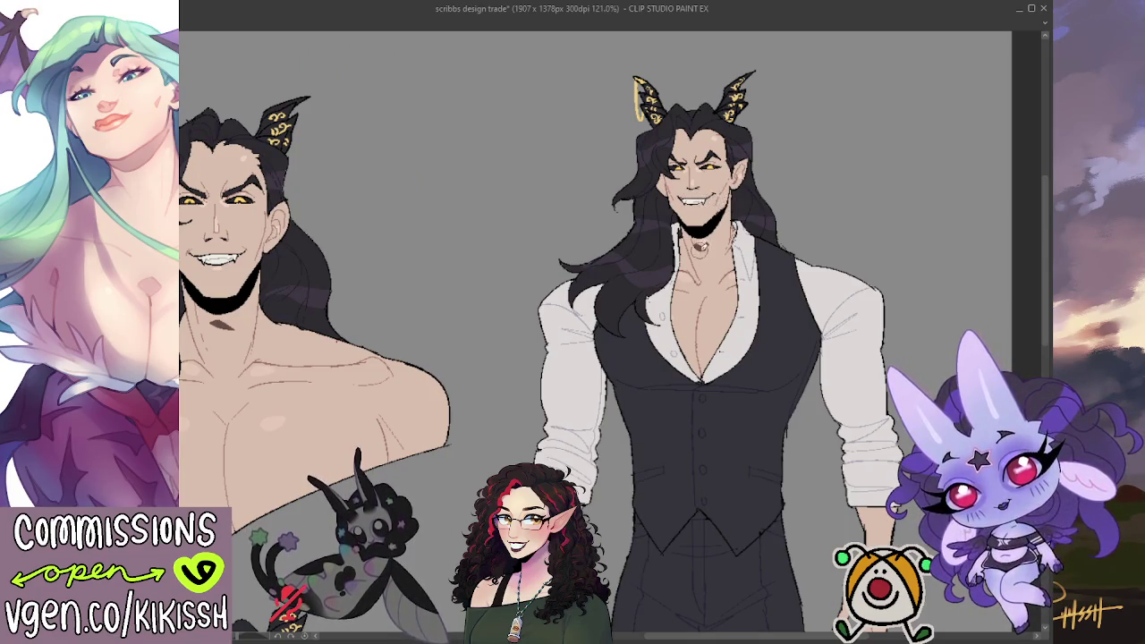
mouse_move(680, 200)
left_mouse_down()
mouse_move(698, 215)
mouse_move(689, 206)
left_mouse_up()
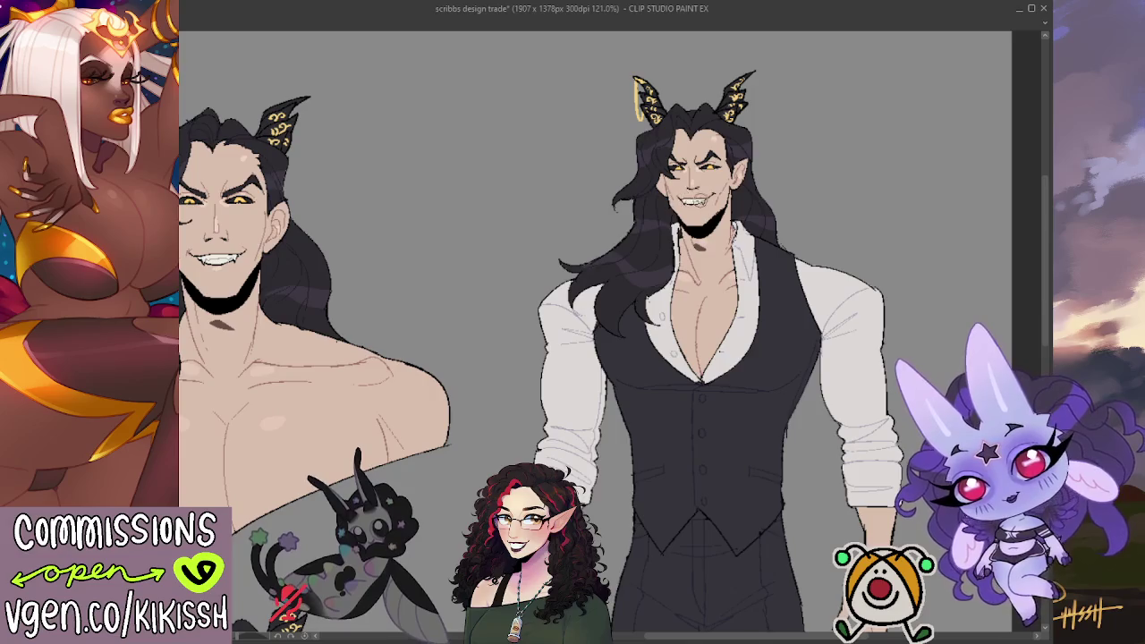
Pan across the sheet to review the shirtless full-body figure
left_click_drag(523, 311, 781, 269)
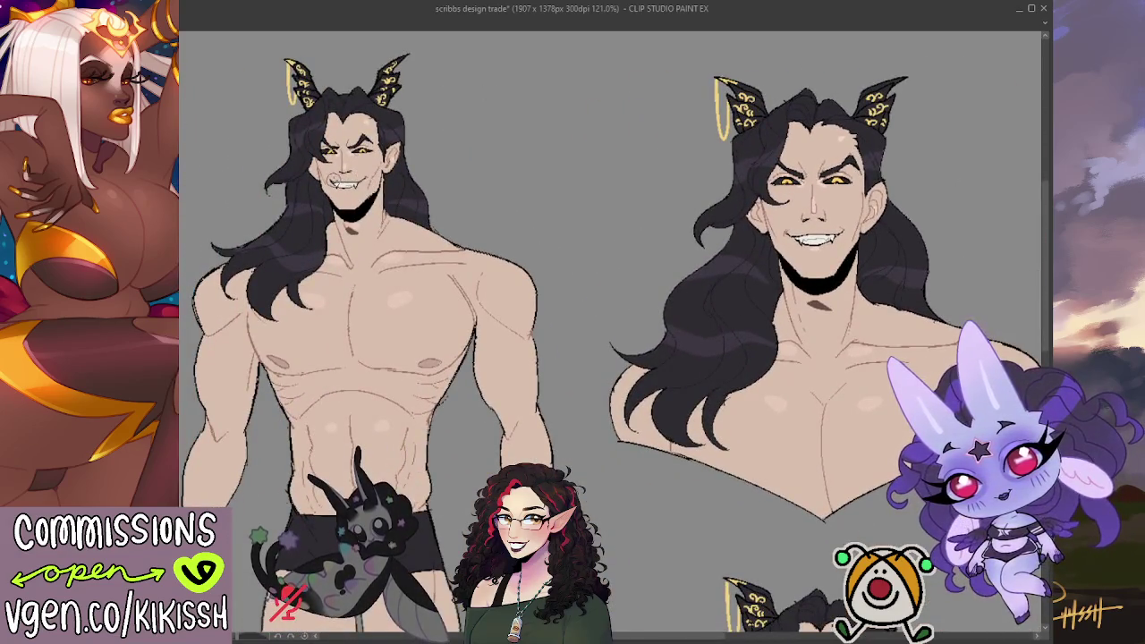
scroll(390, 169, "right", 1)
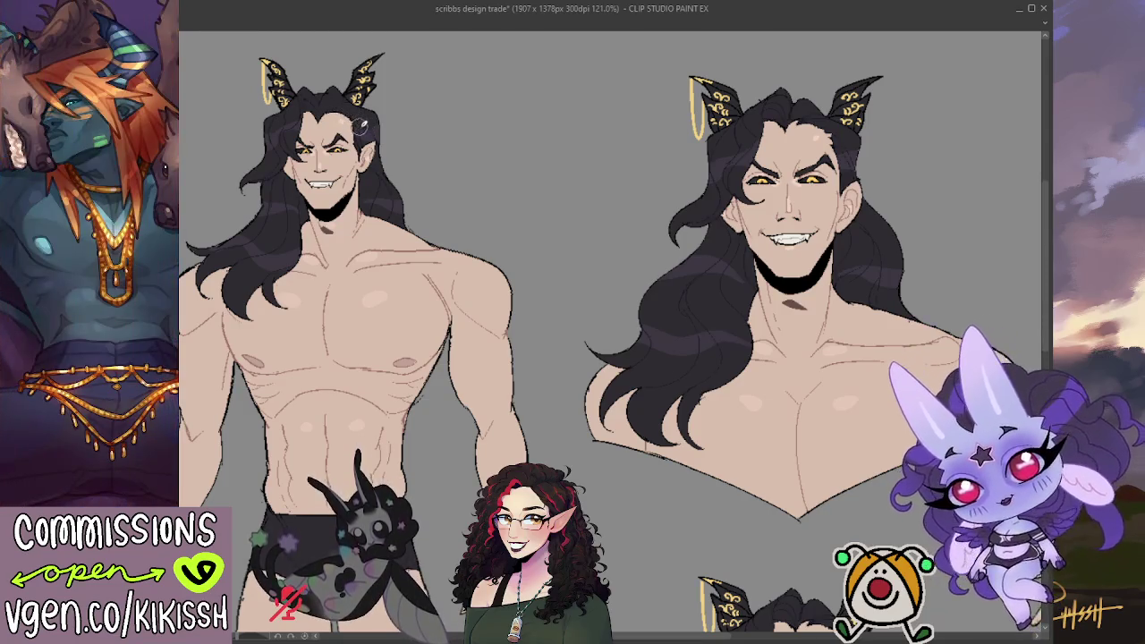
scroll(343, 112, "right", 3)
scroll(483, 116, "right", 12)
scroll(622, 125, "right", 6)
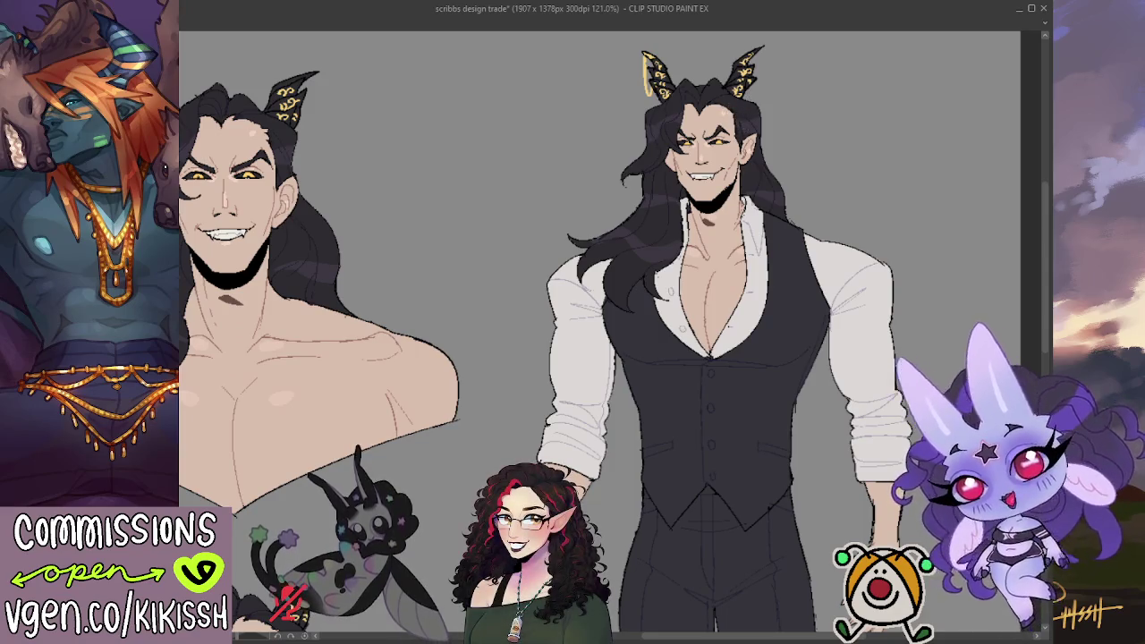
scroll(750, 93, "down", 3)
scroll(770, 223, "down", 2)
scroll(785, 353, "up", 3)
scroll(784, 352, "down", 1)
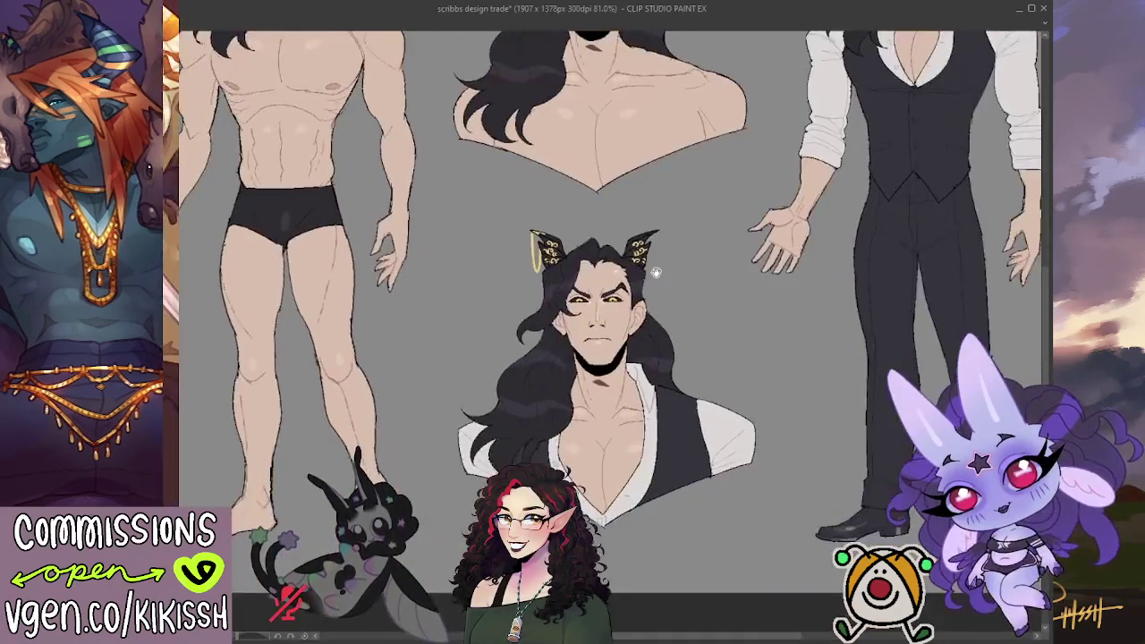
Zoom and pan over all four drawings, ending on the top figures' heads
scroll(716, 331, "down", 1)
scroll(655, 305, "down", 1)
left_click_drag(655, 305, 658, 334)
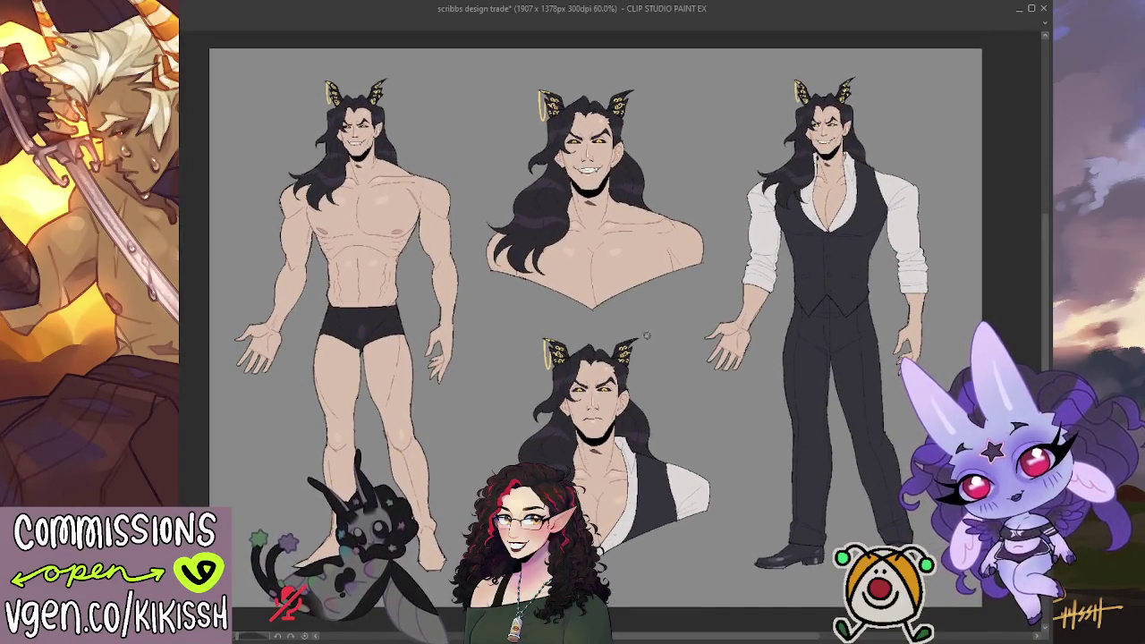
scroll(381, 289, "up", 1)
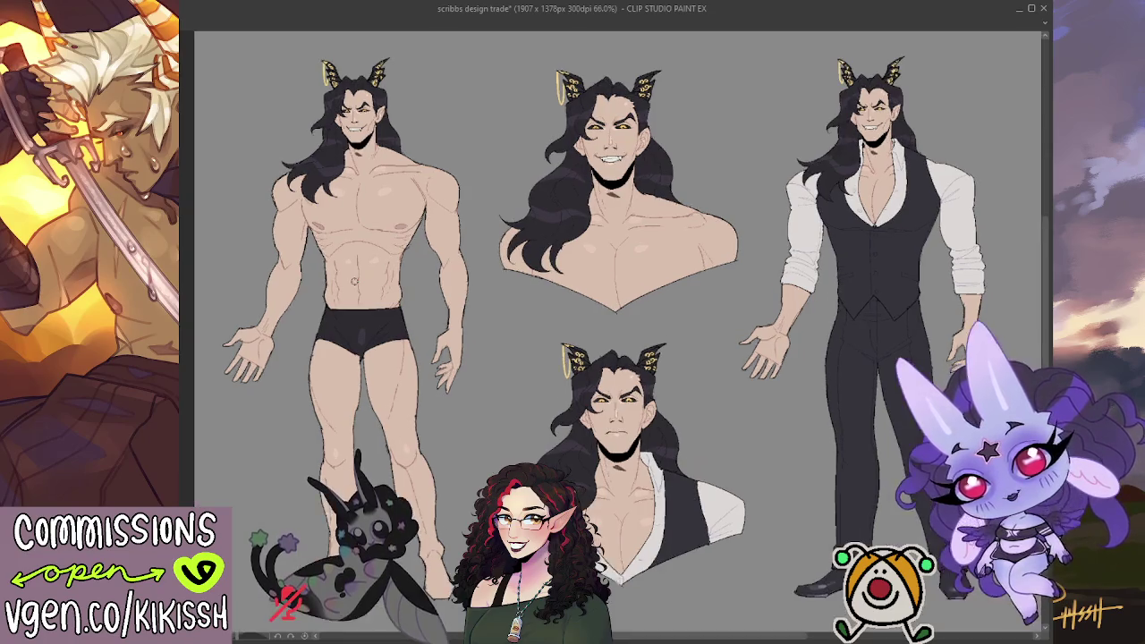
scroll(380, 289, "up", 1)
scroll(380, 289, "up", 1)
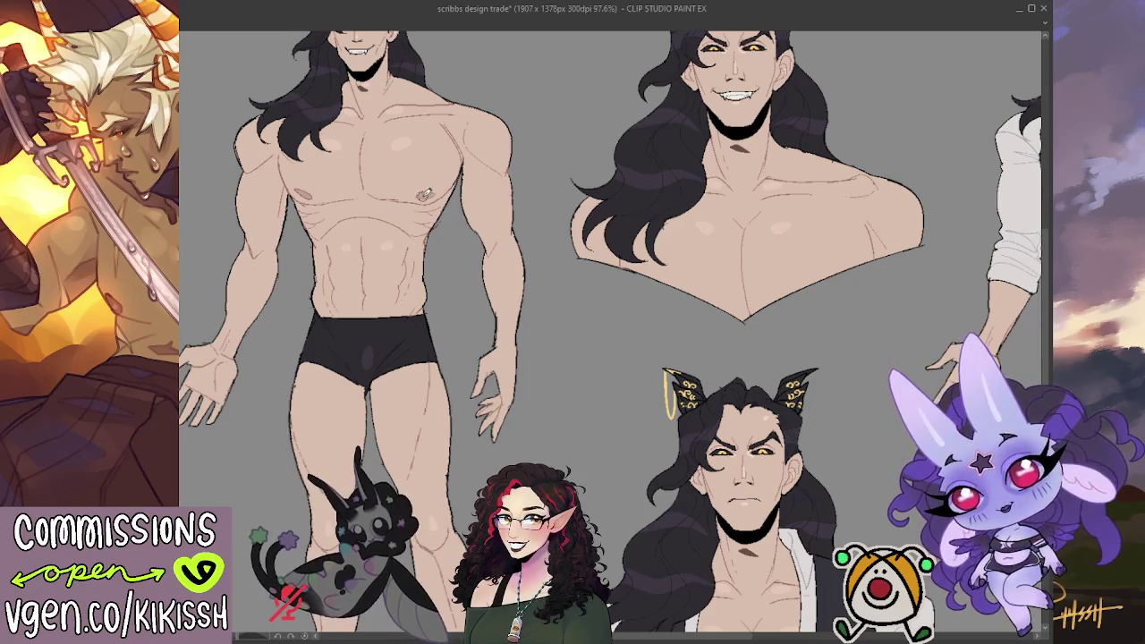
left_click_drag(426, 195, 441, 229)
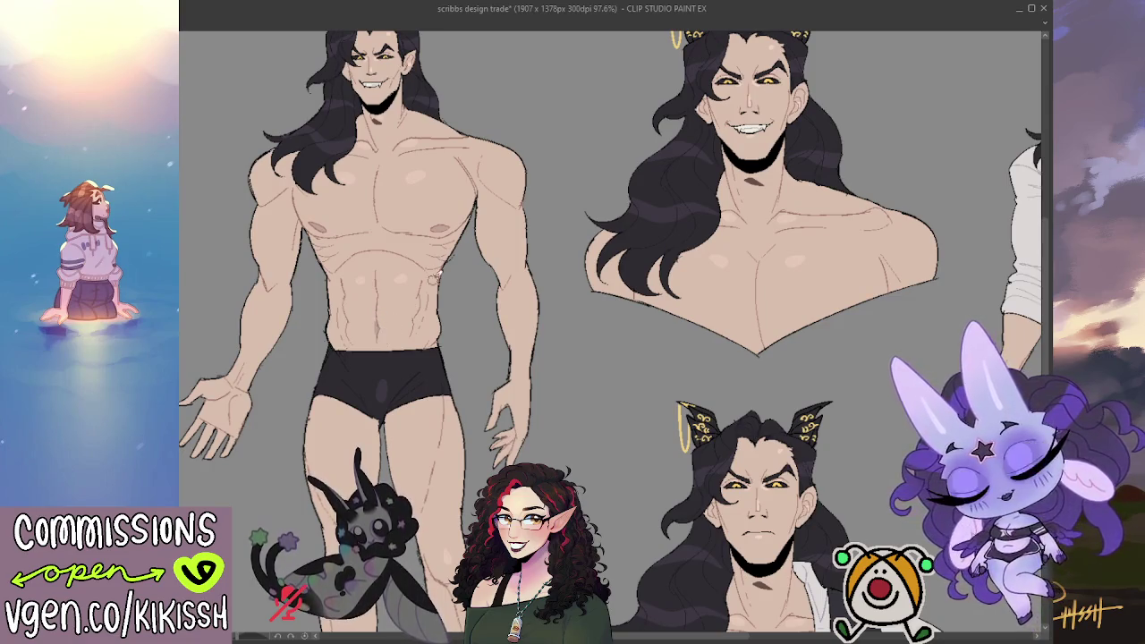
left_click_drag(381, 89, 416, 206)
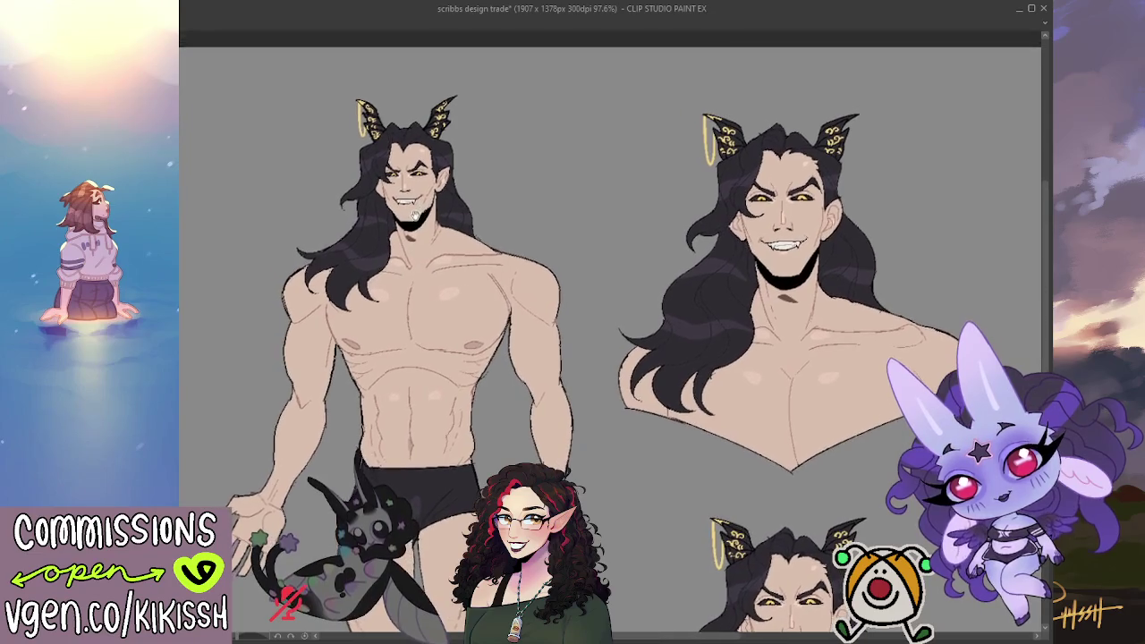
scroll(351, 179, "up", 1)
scroll(384, 179, "up", 1)
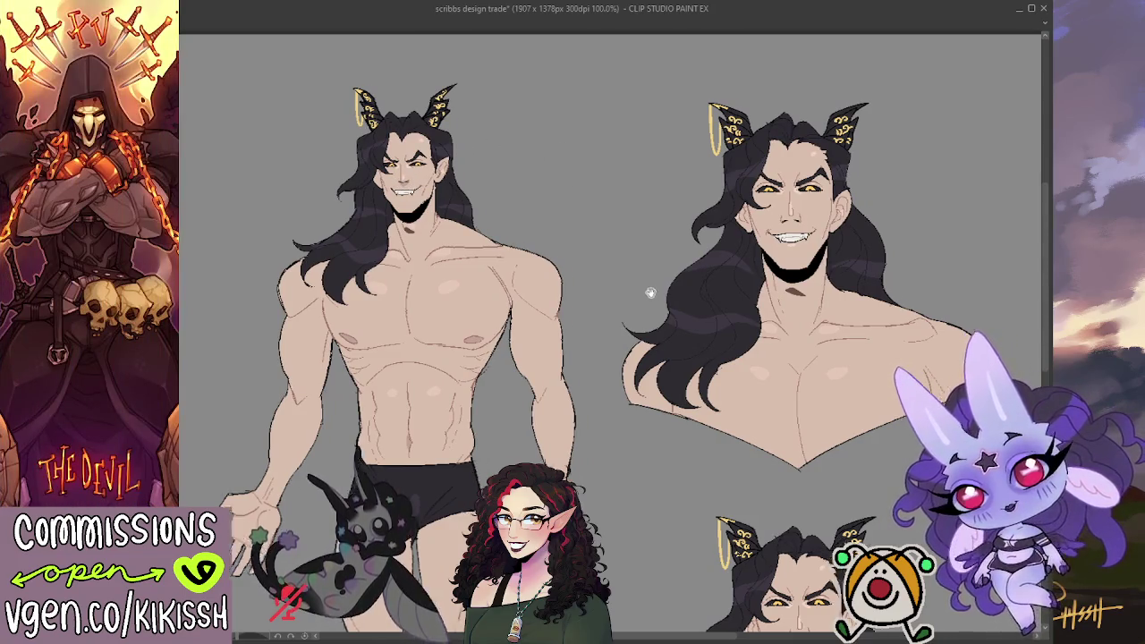
scroll(555, 170, "right", 5)
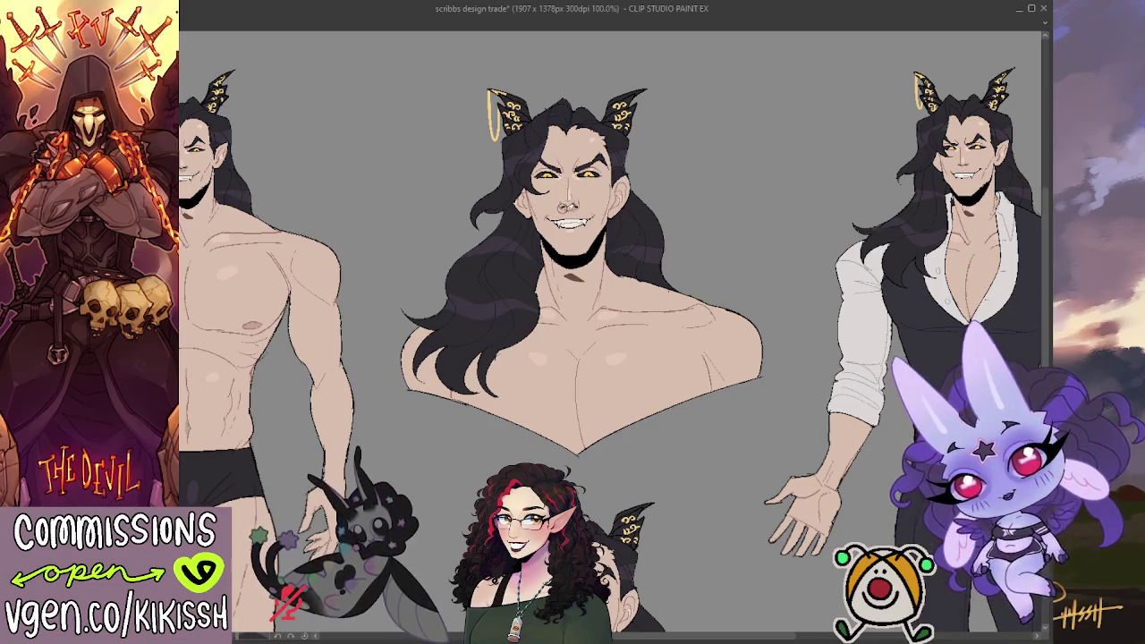
Add a small touch-up stroke beside the upper bust's ear
left_click_drag(665, 276, 629, 261)
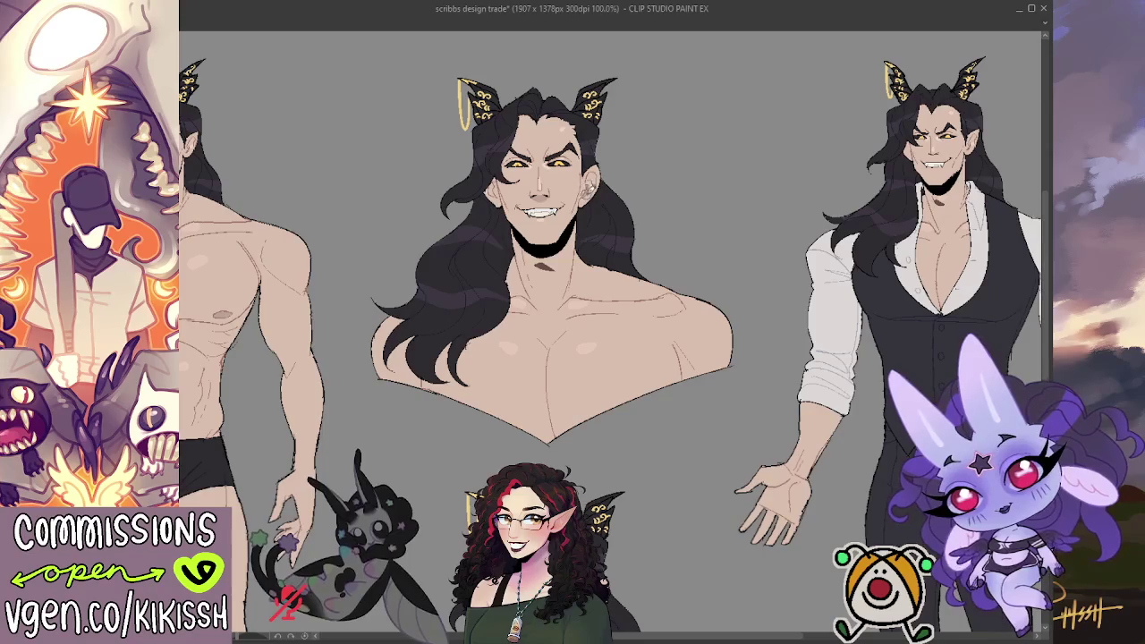
left_click_drag(494, 181, 495, 192)
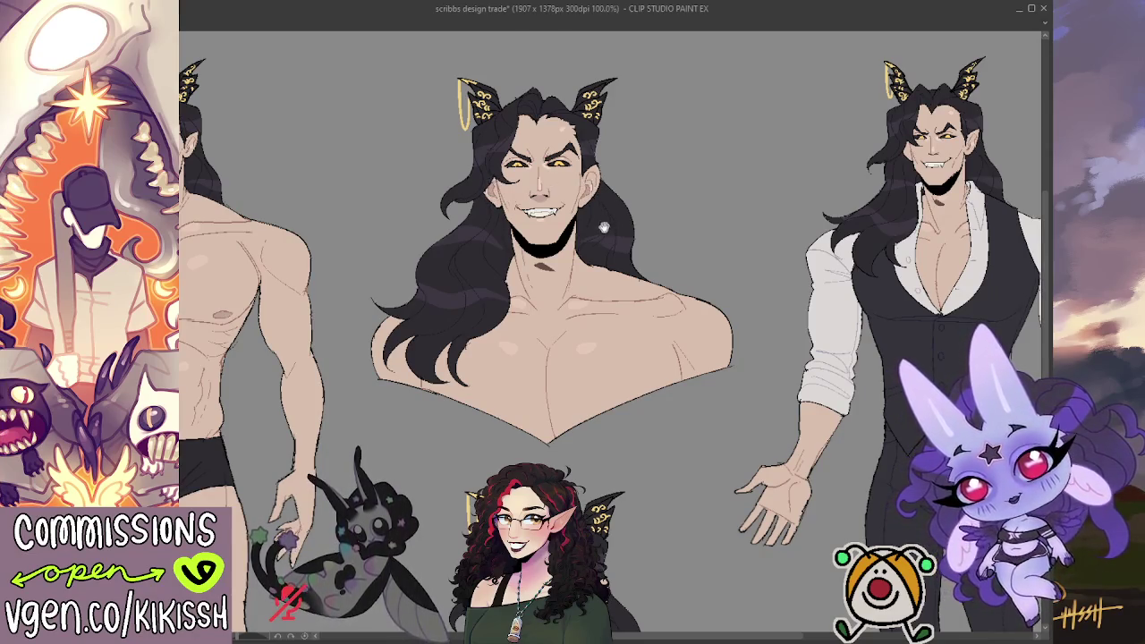
mouse_move(595, 247)
left_mouse_down()
mouse_move(602, 212)
mouse_move(569, 234)
left_mouse_up()
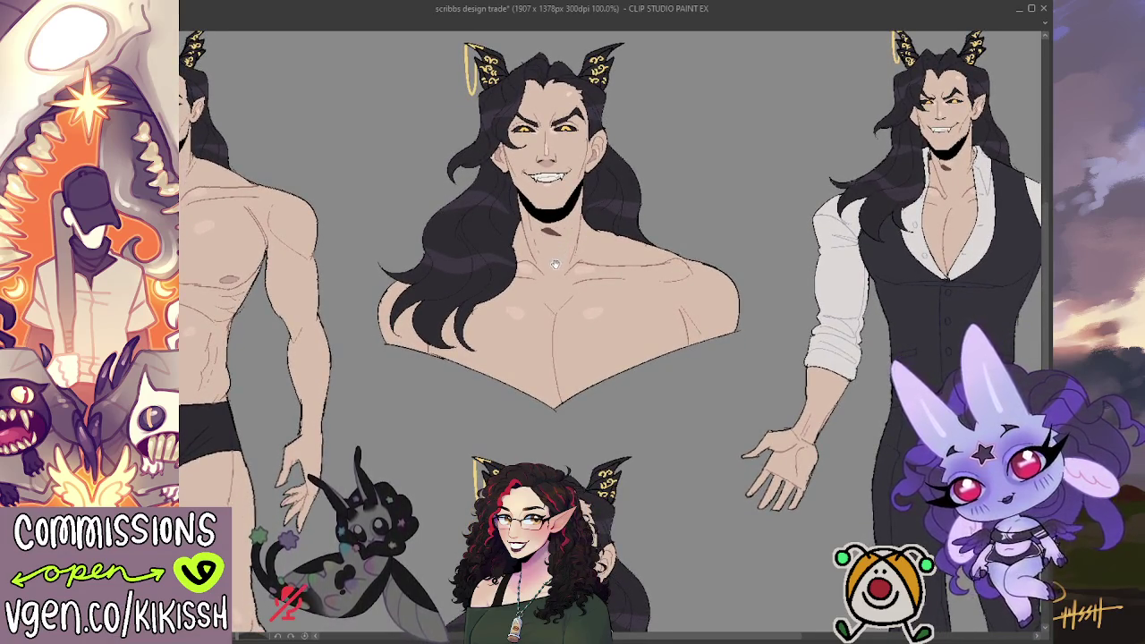
scroll(554, 246, "down", 3)
scroll(542, 242, "down", 2)
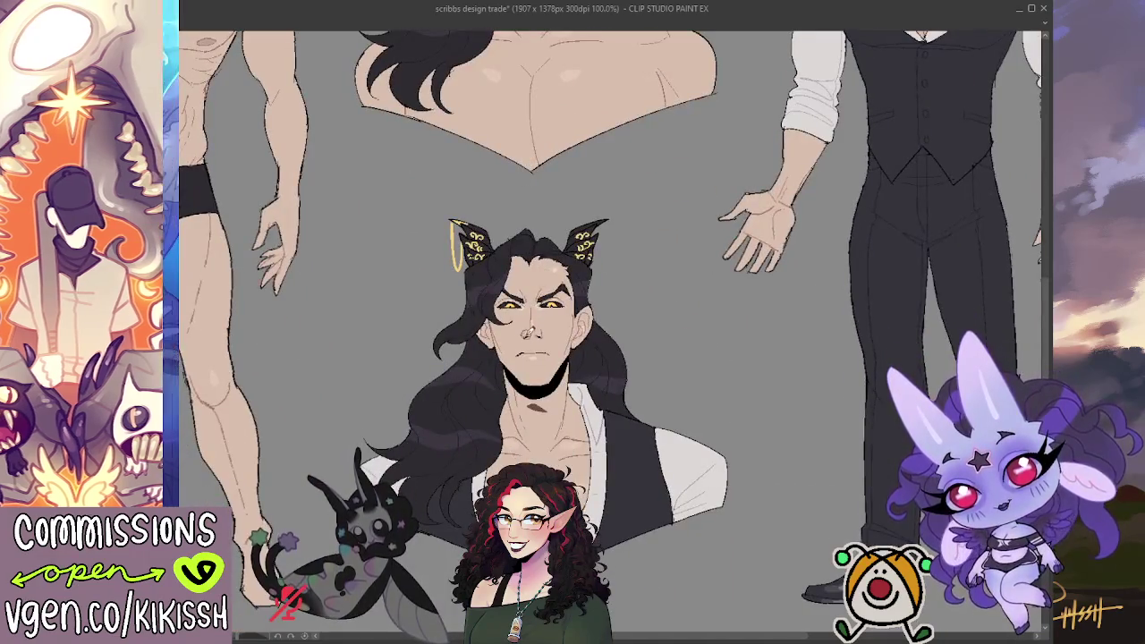
Stroke a small dark mark across the lower vest-wearing bust's nose
left_click_drag(526, 336, 539, 335)
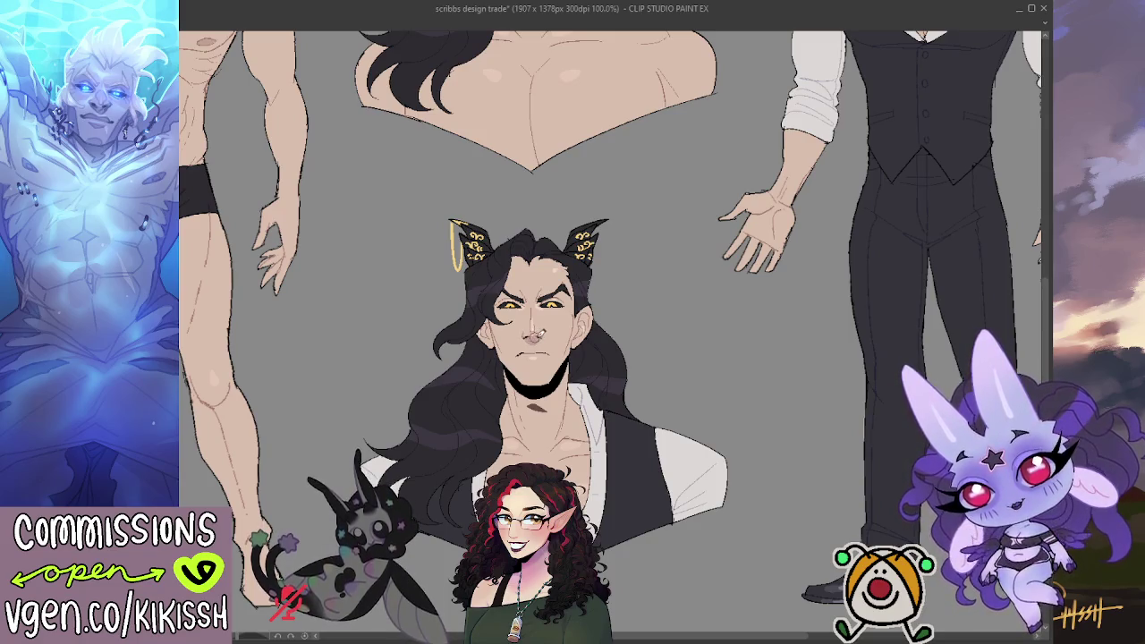
scroll(494, 309, "down", 1)
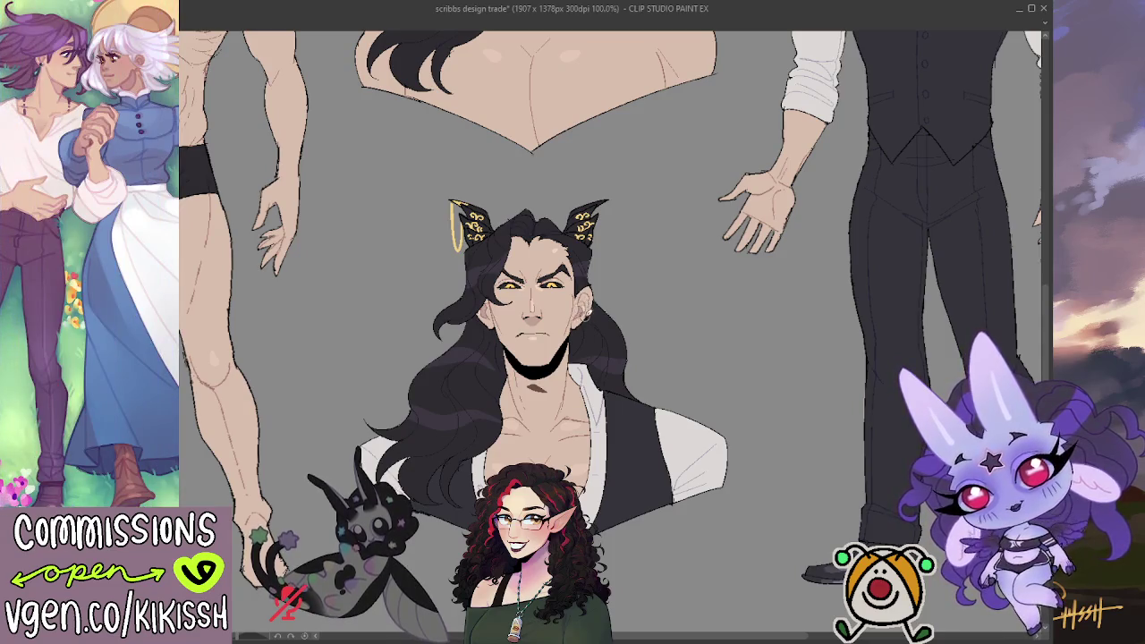
scroll(627, 285, "up", 10)
scroll(644, 260, "right", 6)
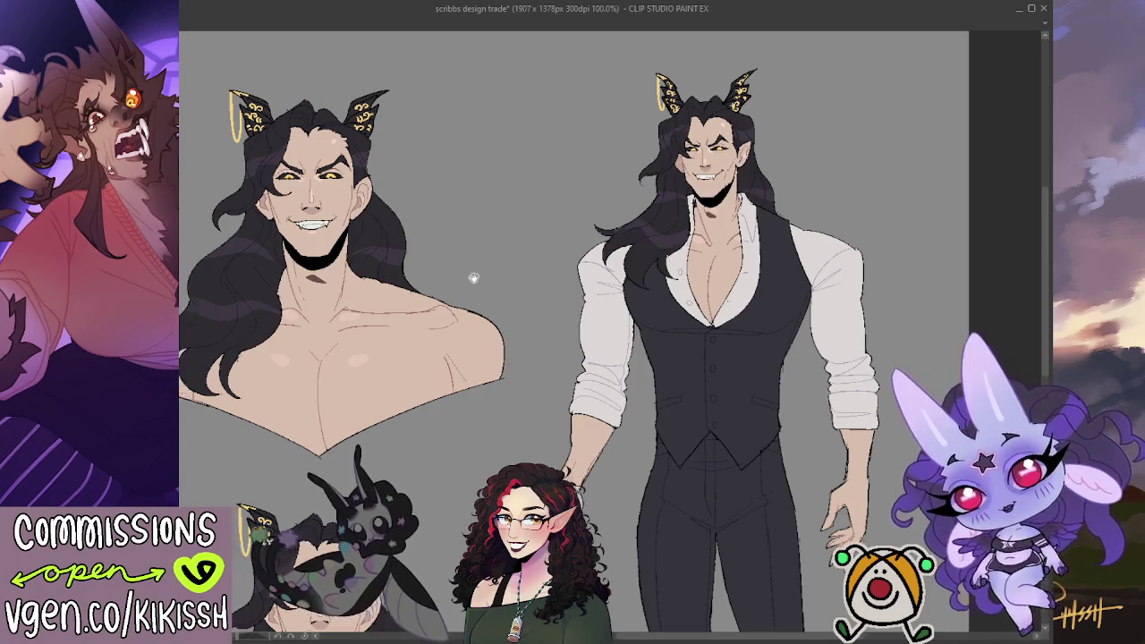
scroll(548, 216, "left", 5)
scroll(549, 216, "left", 5)
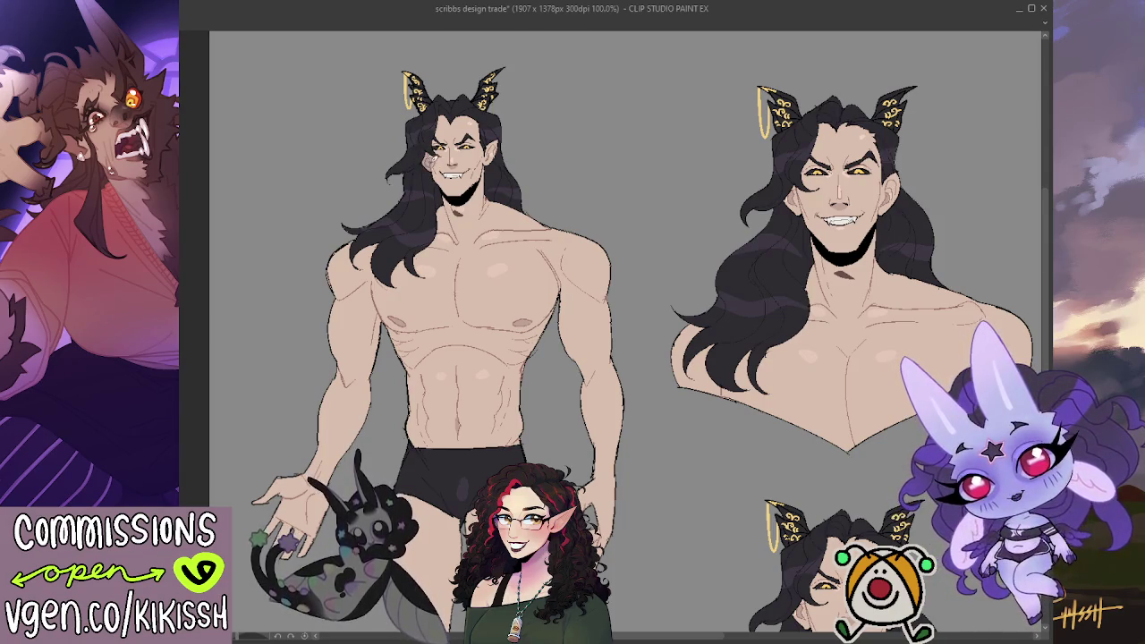
left_click_drag(539, 150, 423, 134)
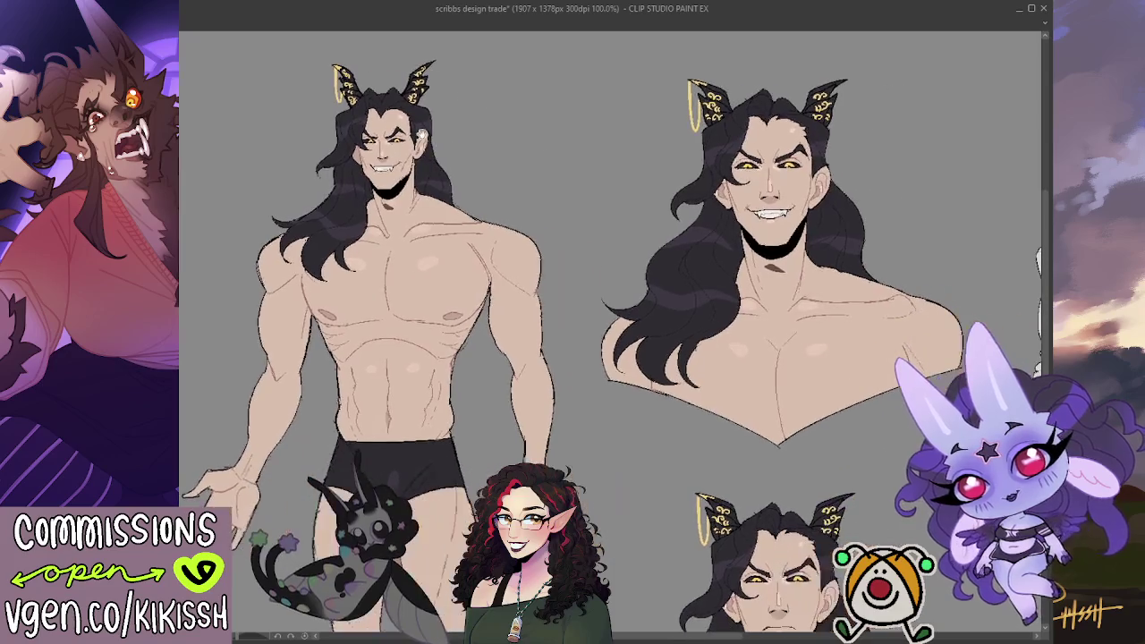
scroll(568, 307, "down", 3)
mouse_move(599, 325)
left_mouse_down()
mouse_move(568, 307)
mouse_move(570, 153)
mouse_move(595, 268)
left_mouse_up()
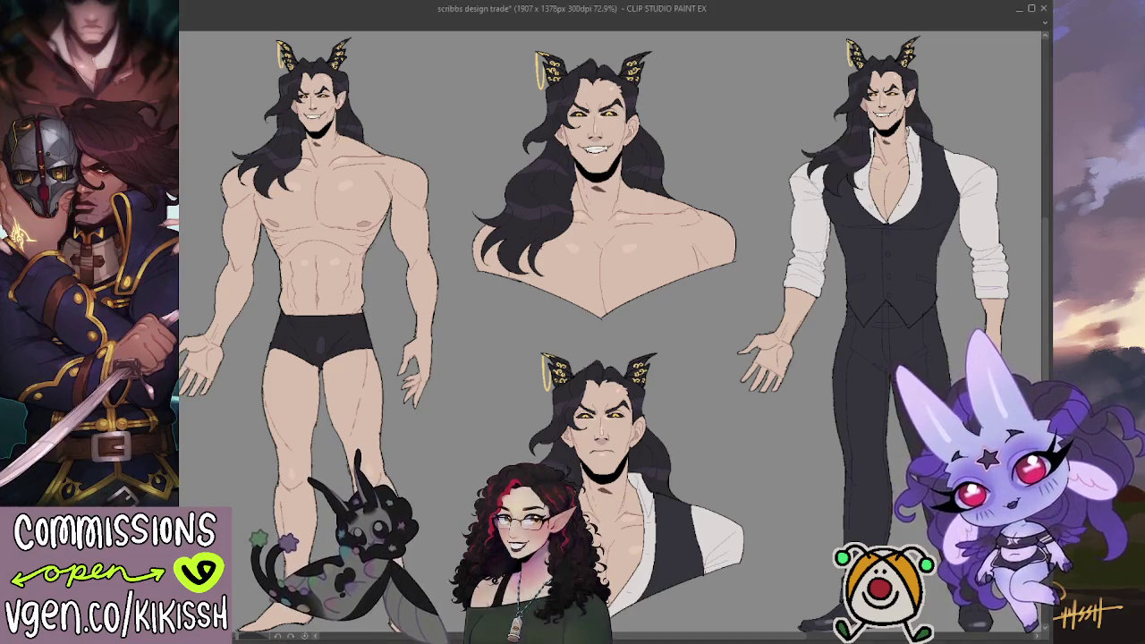
left_click_drag(818, 492, 834, 488)
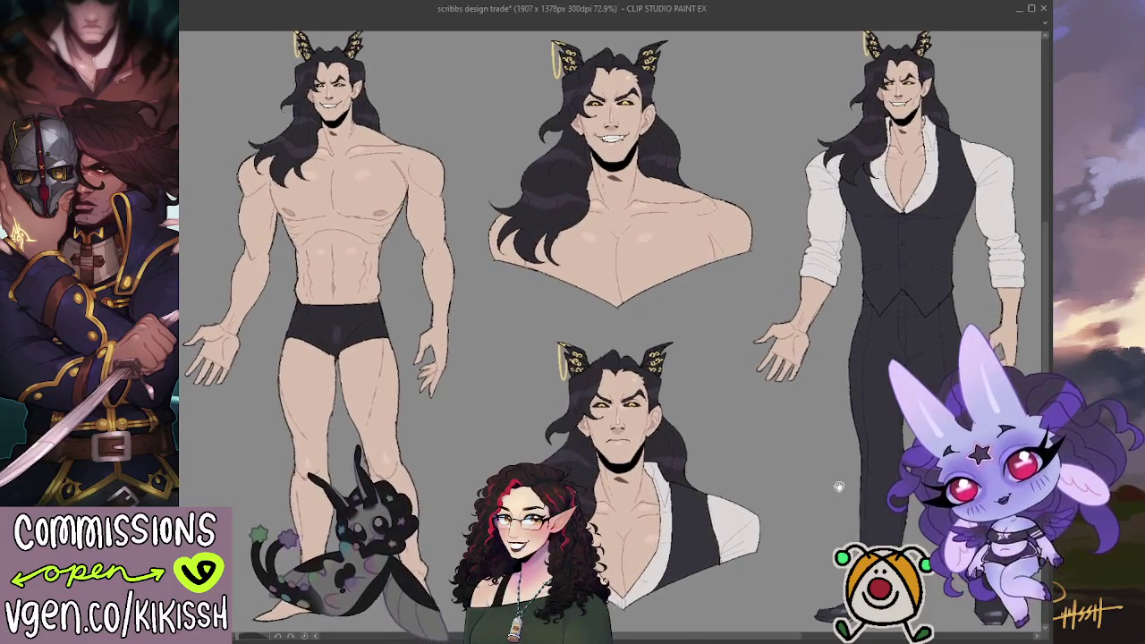
left_click_drag(835, 487, 852, 466)
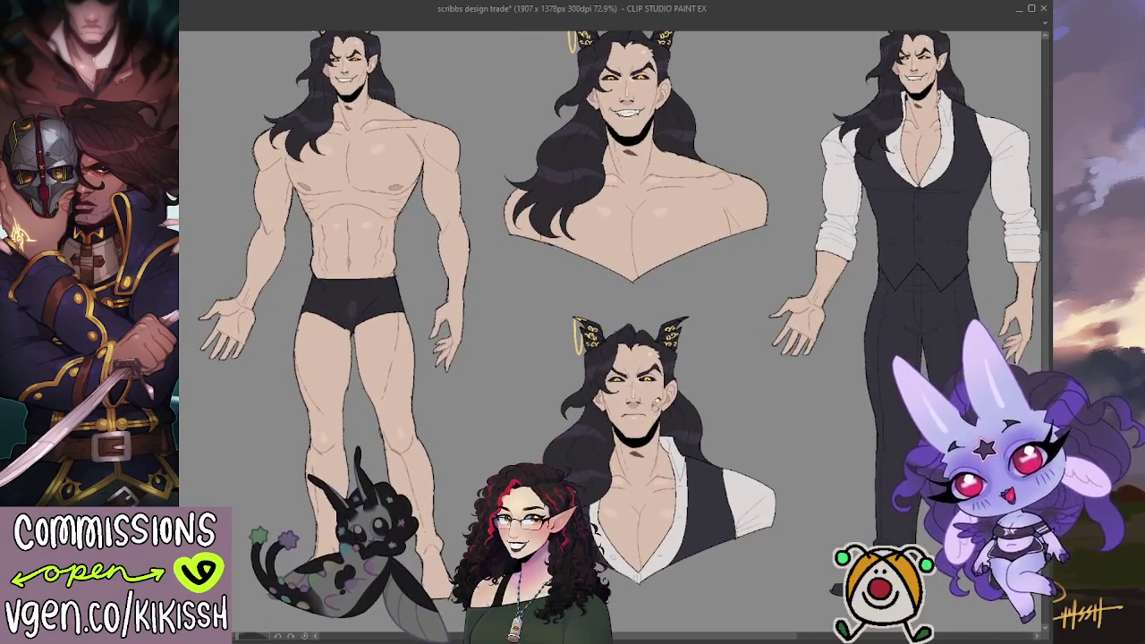
left_click_drag(427, 435, 495, 345)
scroll(695, 291, "up", 1)
scroll(695, 291, "up", 1)
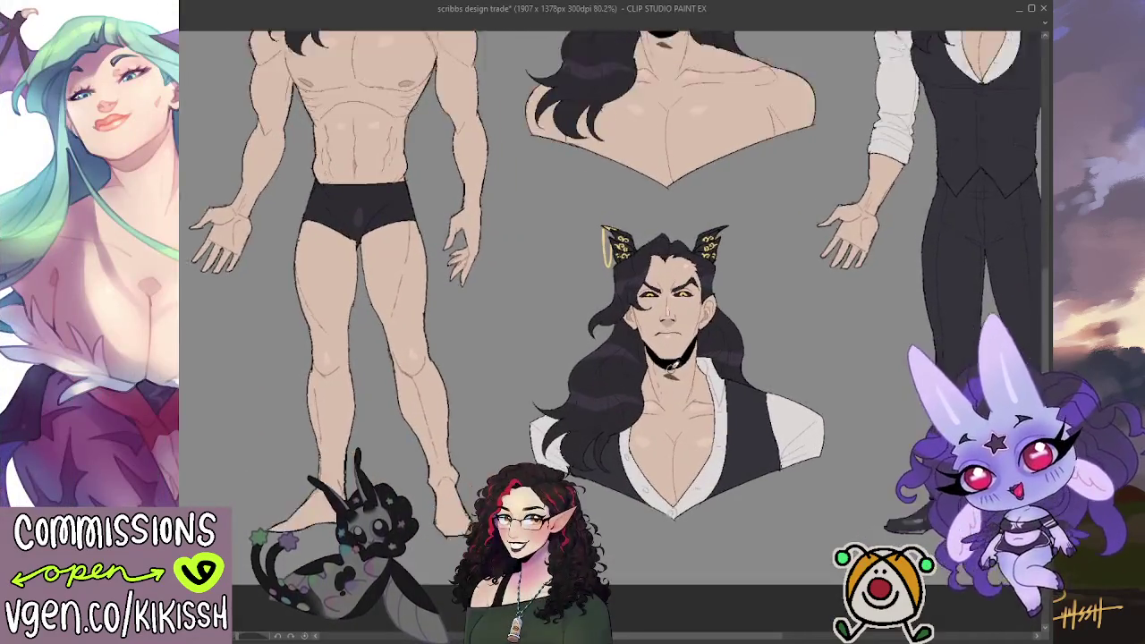
scroll(695, 291, "up", 2)
scroll(695, 291, "up", 2)
left_click_drag(784, 298, 776, 332)
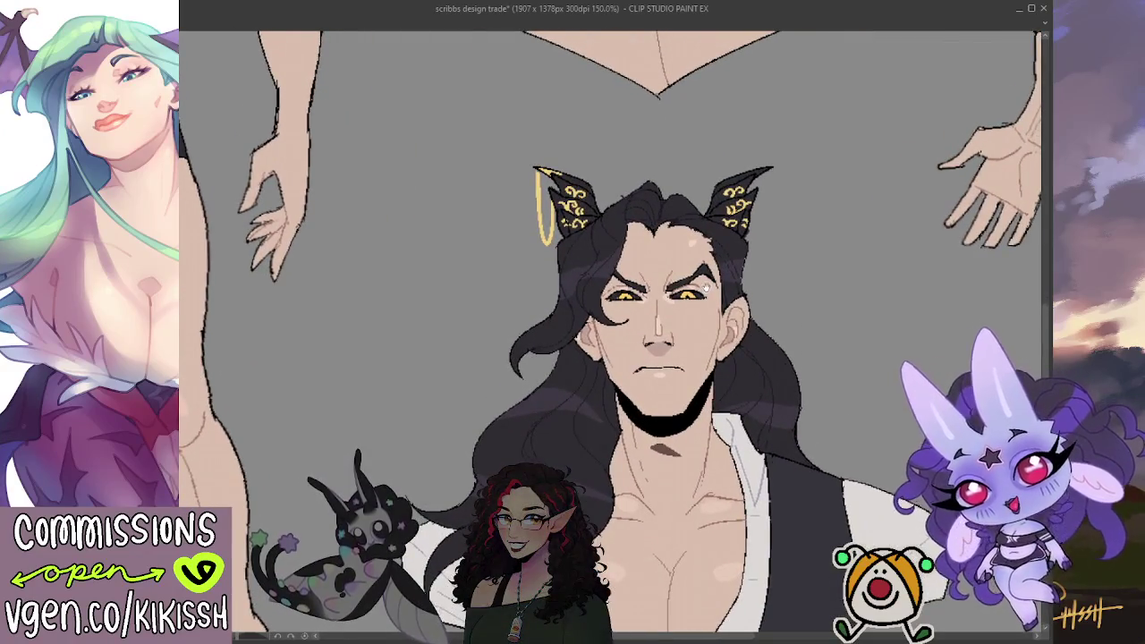
left_click_drag(713, 286, 700, 229)
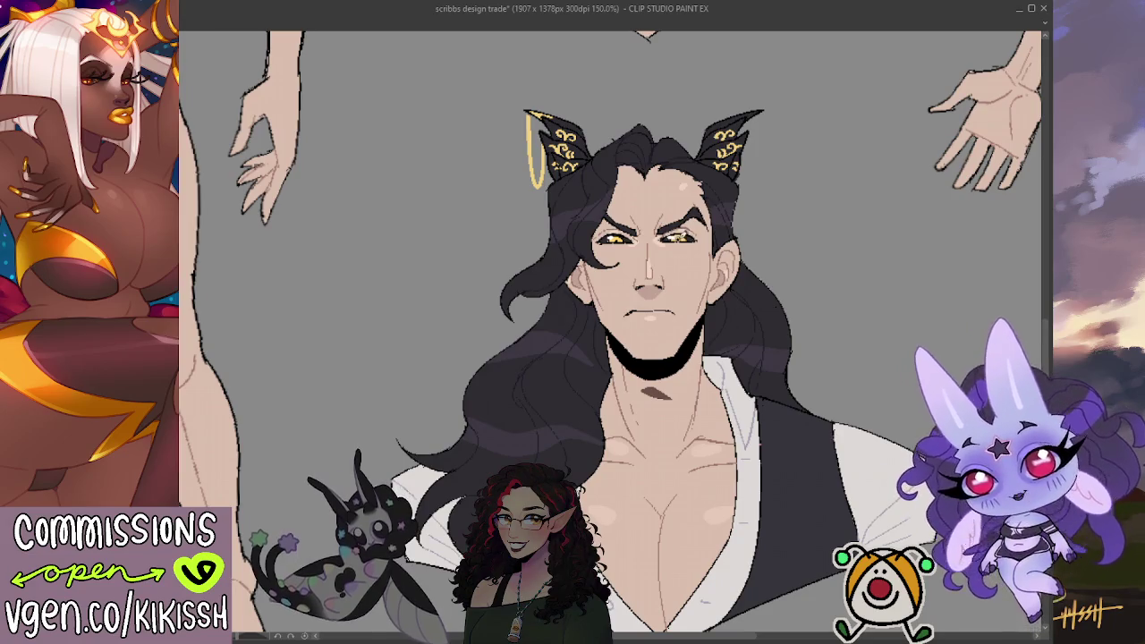
left_click_drag(708, 213, 697, 213)
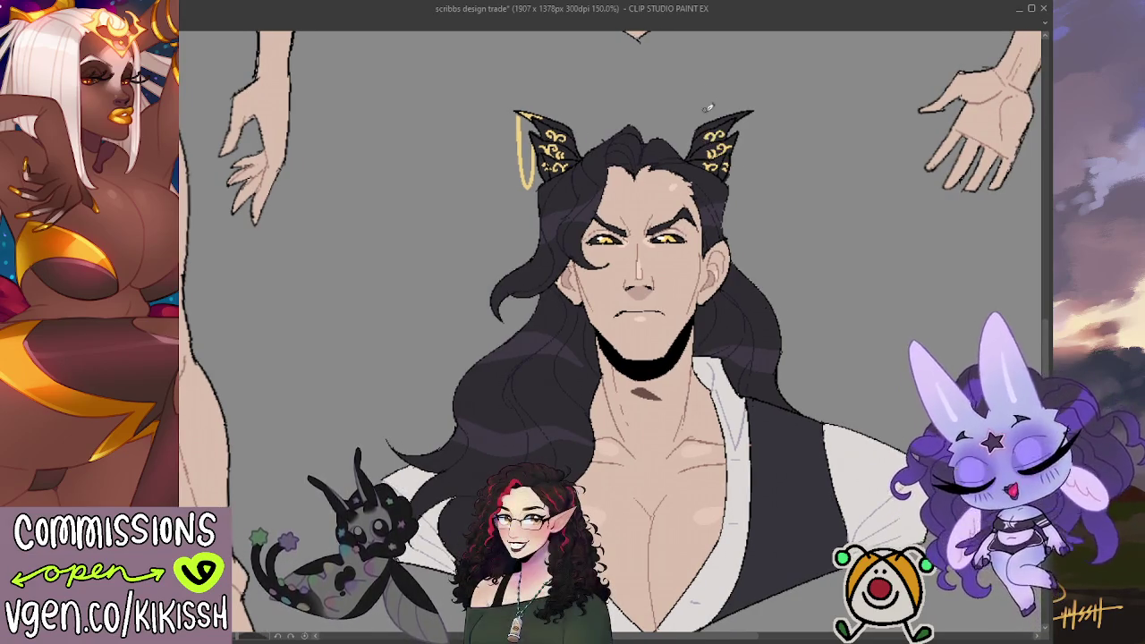
left_click_drag(855, 241, 851, 263)
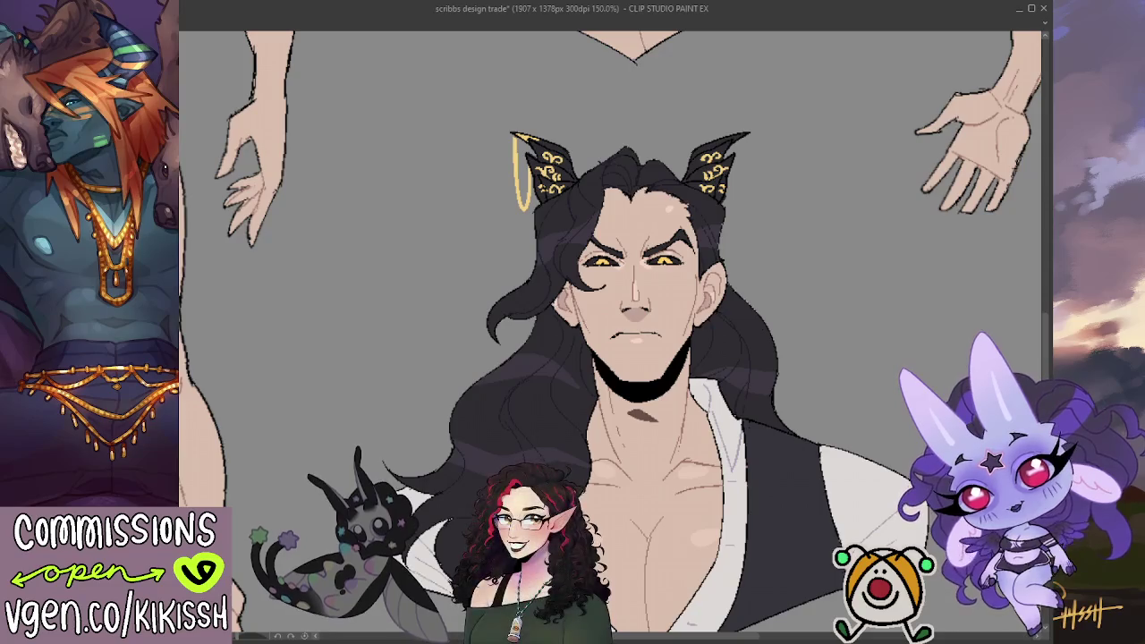
scroll(647, 368, "down", 5)
mouse_move(599, 405)
left_mouse_down()
mouse_move(646, 368)
mouse_move(677, 310)
left_mouse_up()
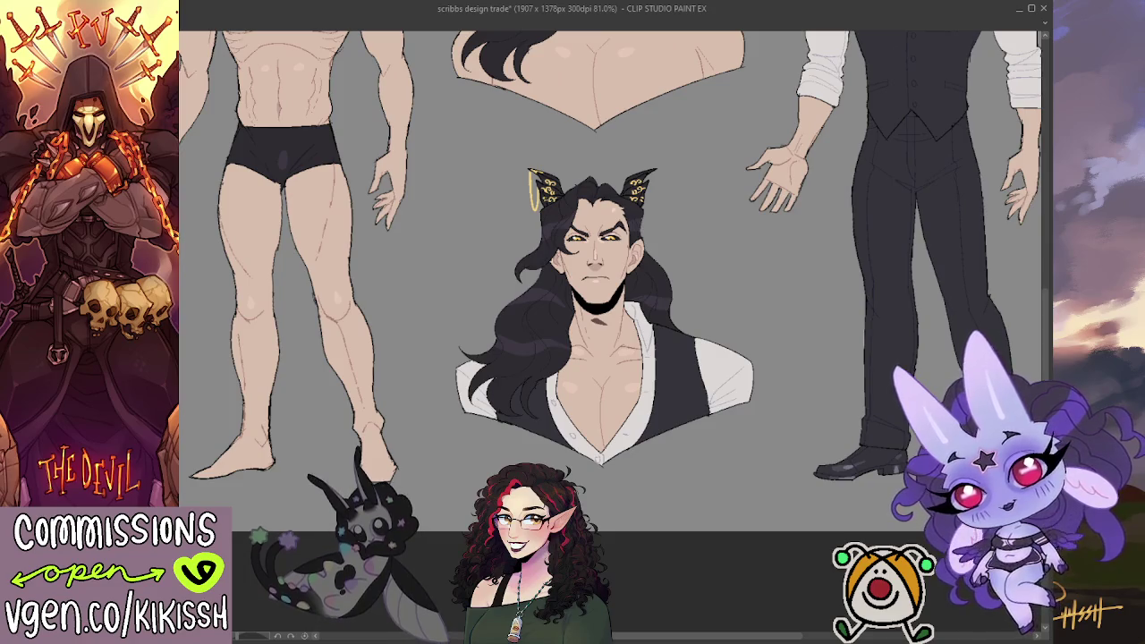
scroll(541, 362, "up", 2)
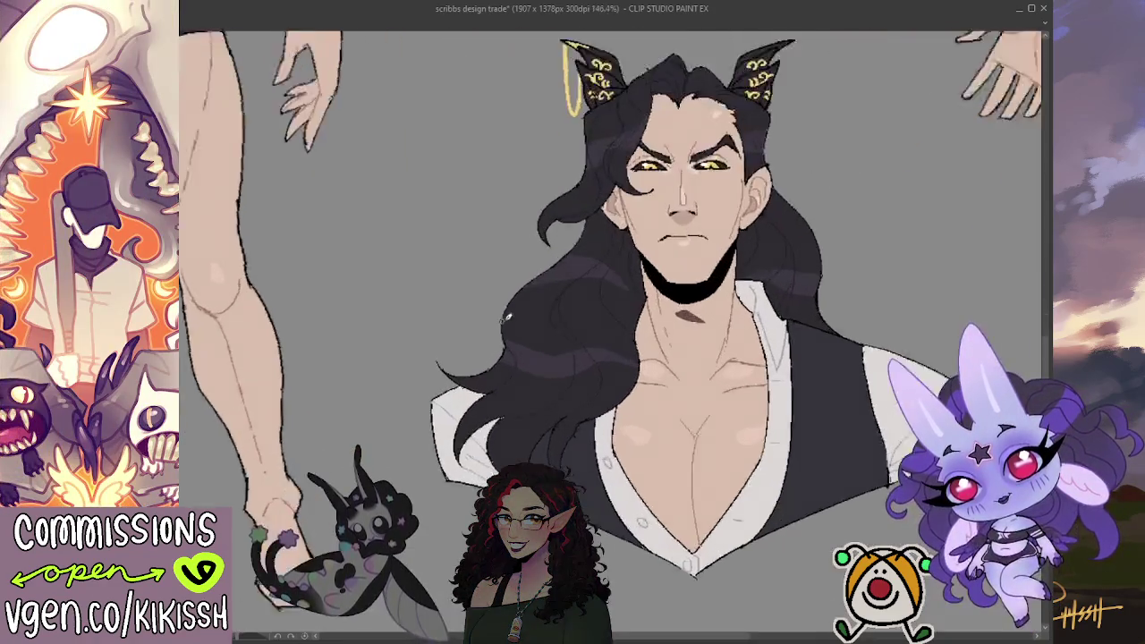
scroll(542, 362, "up", 3)
left_click_drag(541, 362, 502, 413)
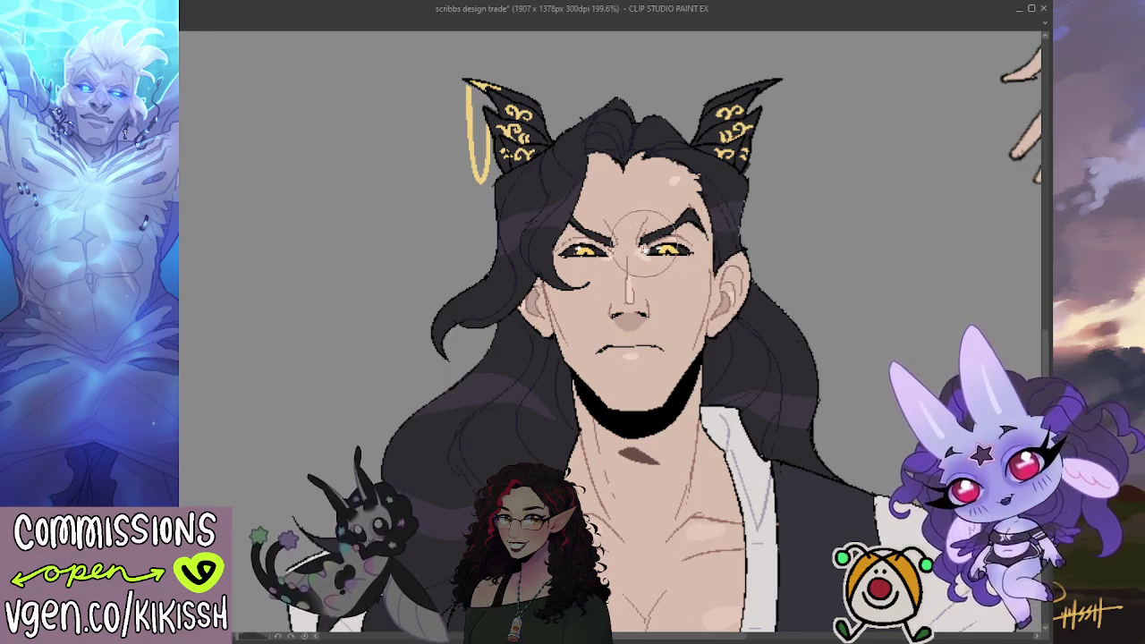
scroll(697, 259, "down", 3)
key("ctrl+a")
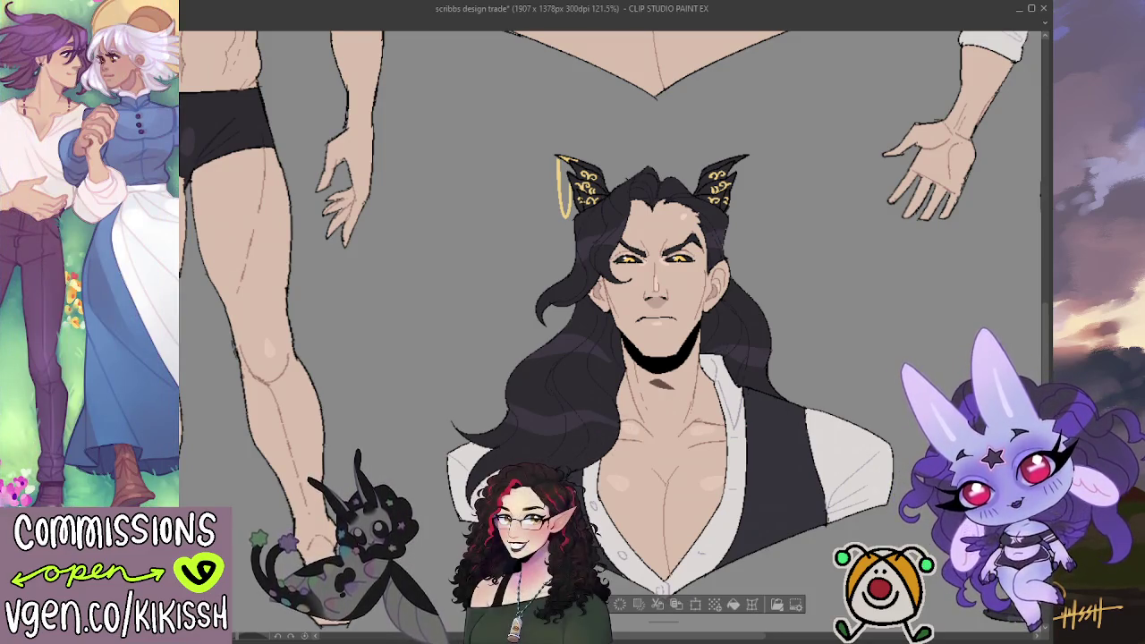
scroll(561, 335, "down", 2)
scroll(559, 335, "down", 1)
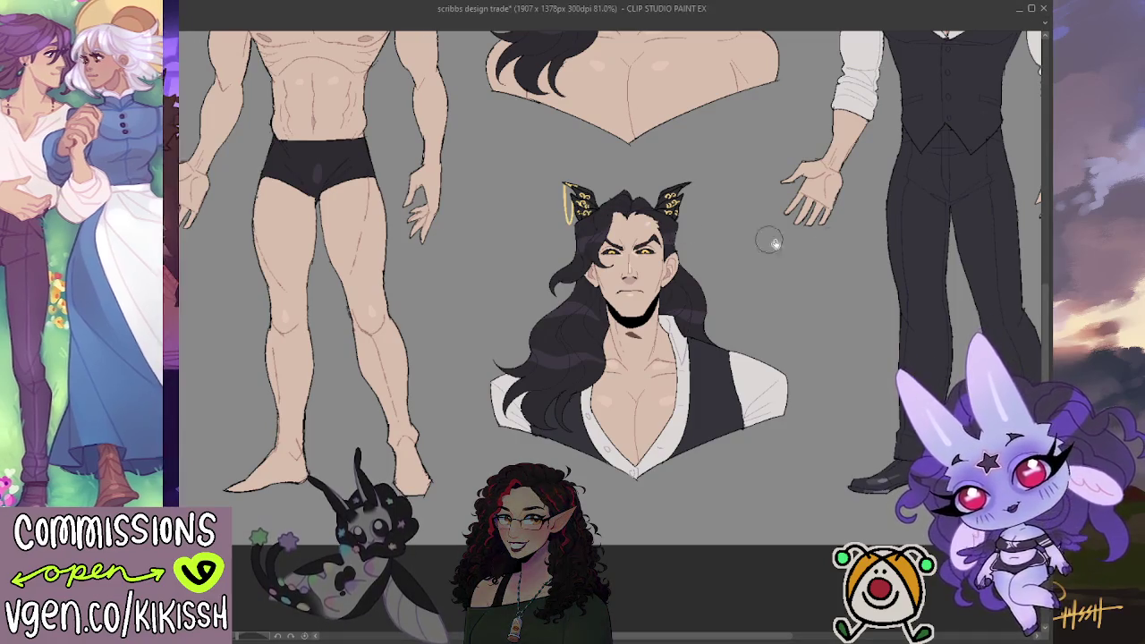
Frame the whole sheet, save it, and turn on a solid black fill behind the figures
scroll(735, 351, "up", 1)
mouse_move(735, 352)
left_mouse_down()
mouse_move(719, 443)
mouse_move(723, 404)
mouse_move(843, 308)
left_mouse_up()
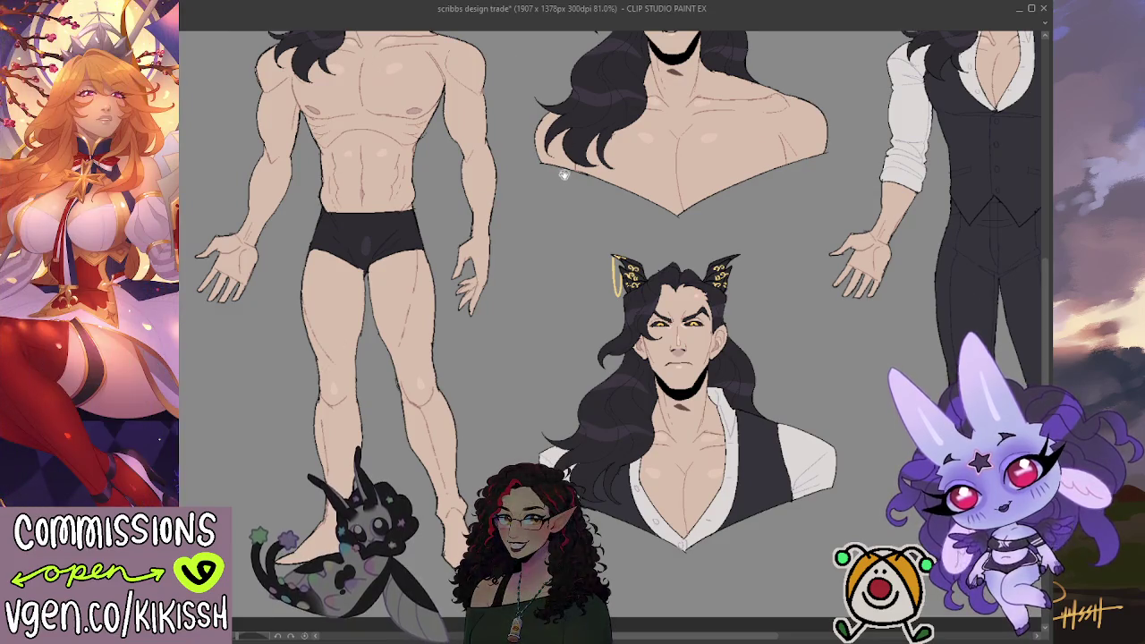
left_click_drag(563, 179, 492, 243)
scroll(475, 256, "down", 1)
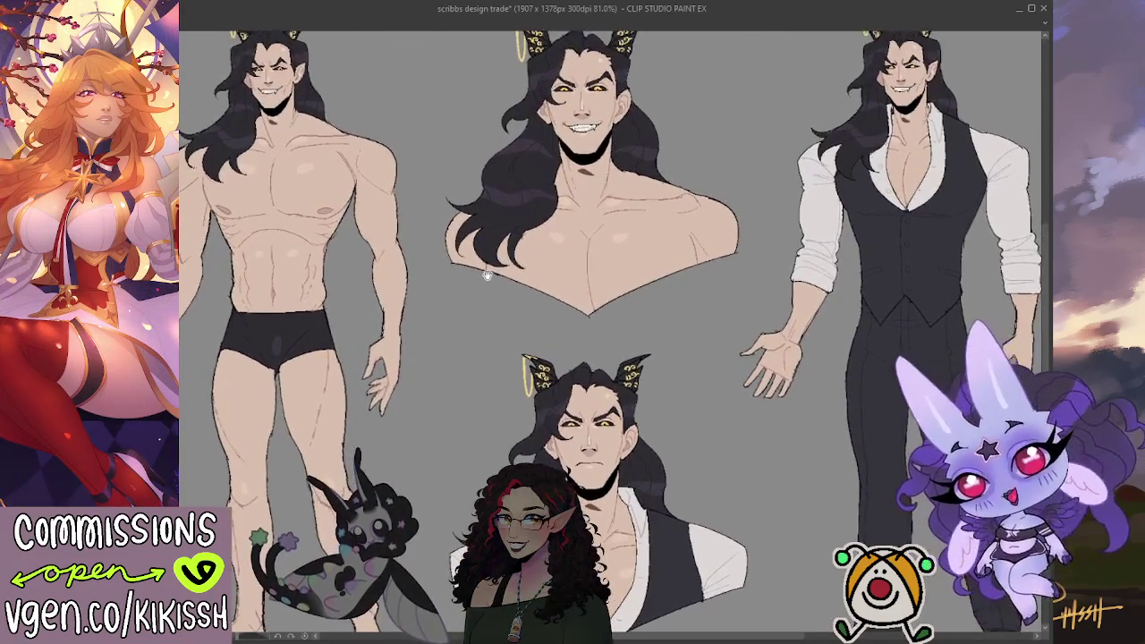
scroll(557, 266, "down", 1)
left_click_drag(584, 294, 567, 310)
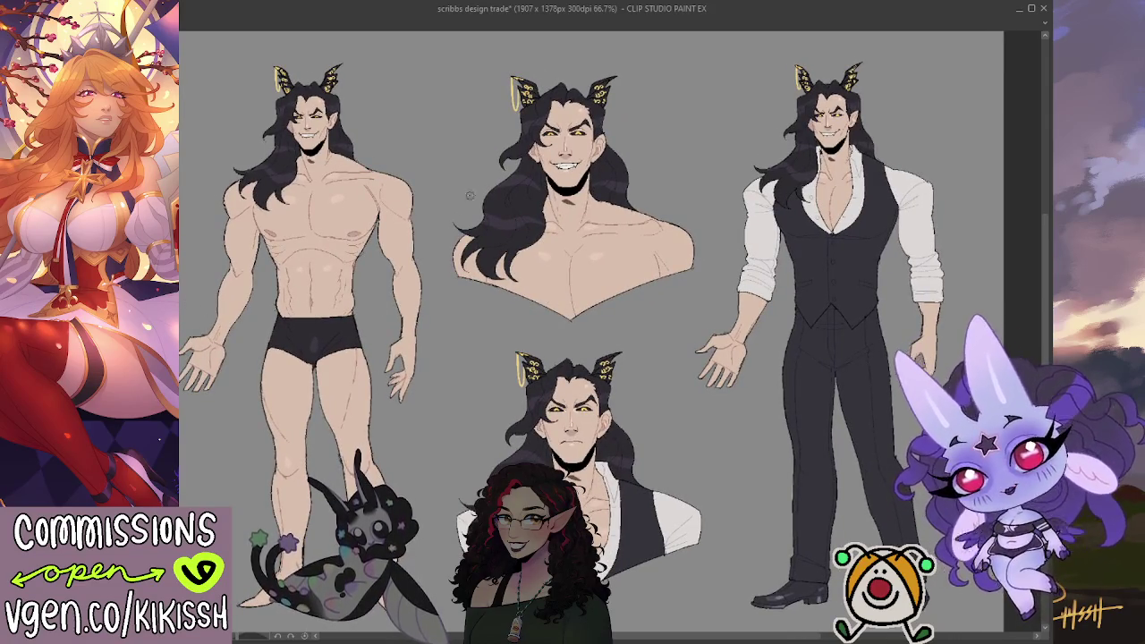
left_click_drag(469, 196, 482, 182)
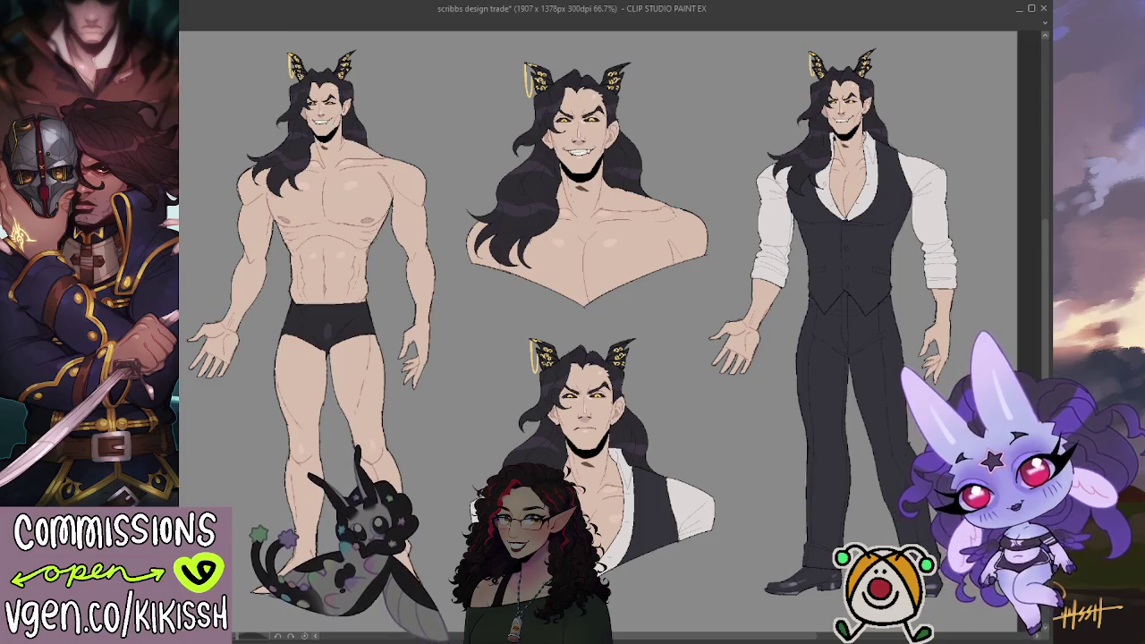
key("ctrl+s")
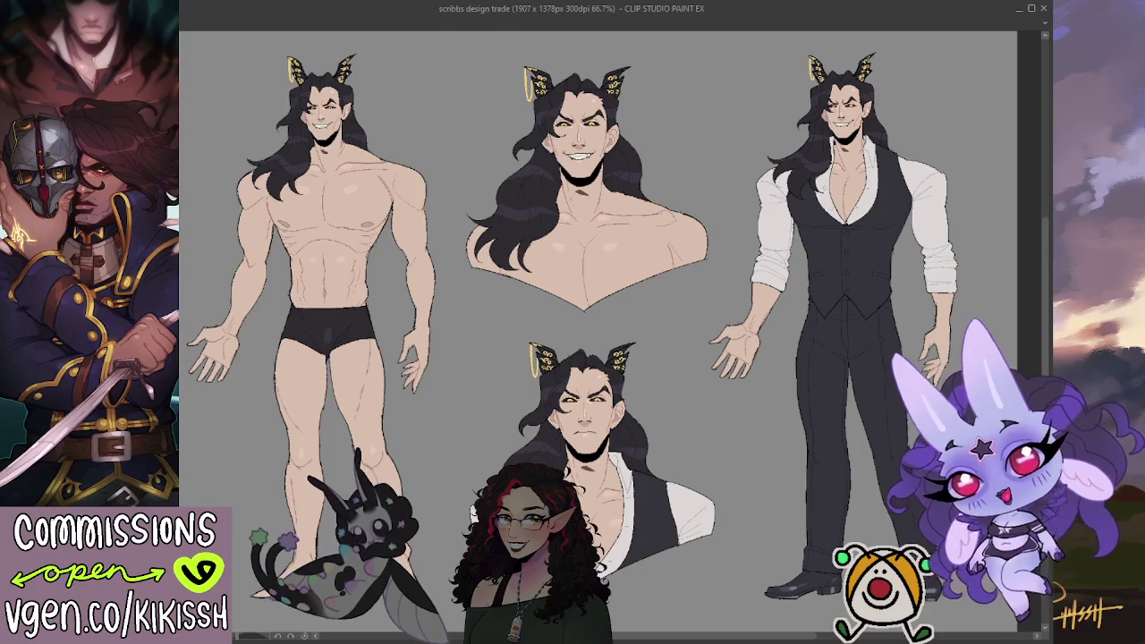
left_click(178, 486)
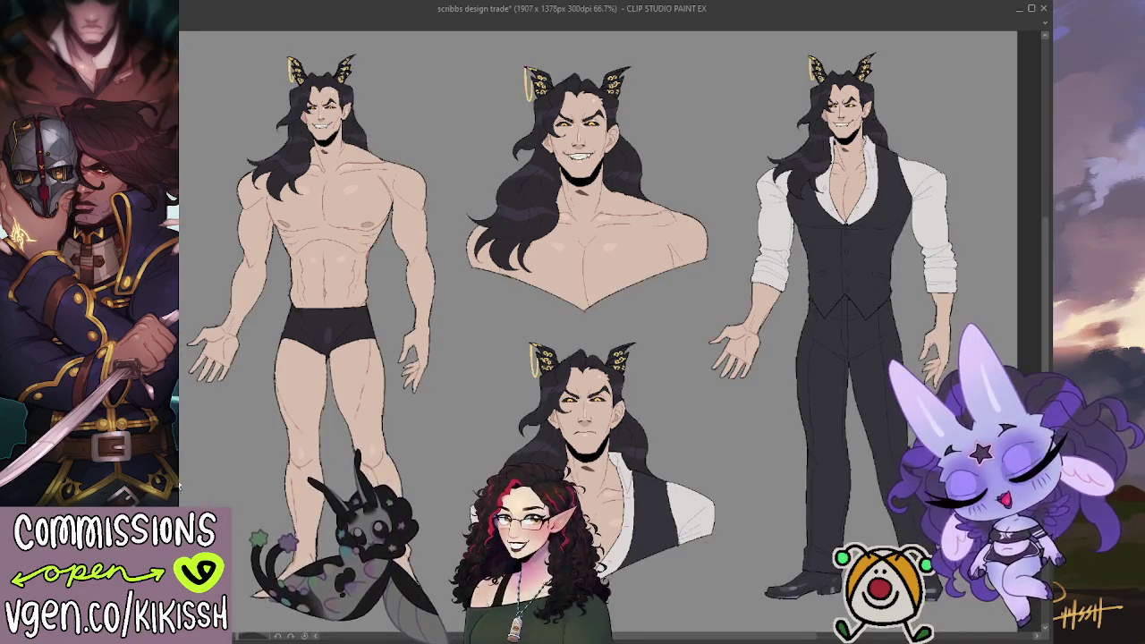
left_click(178, 486)
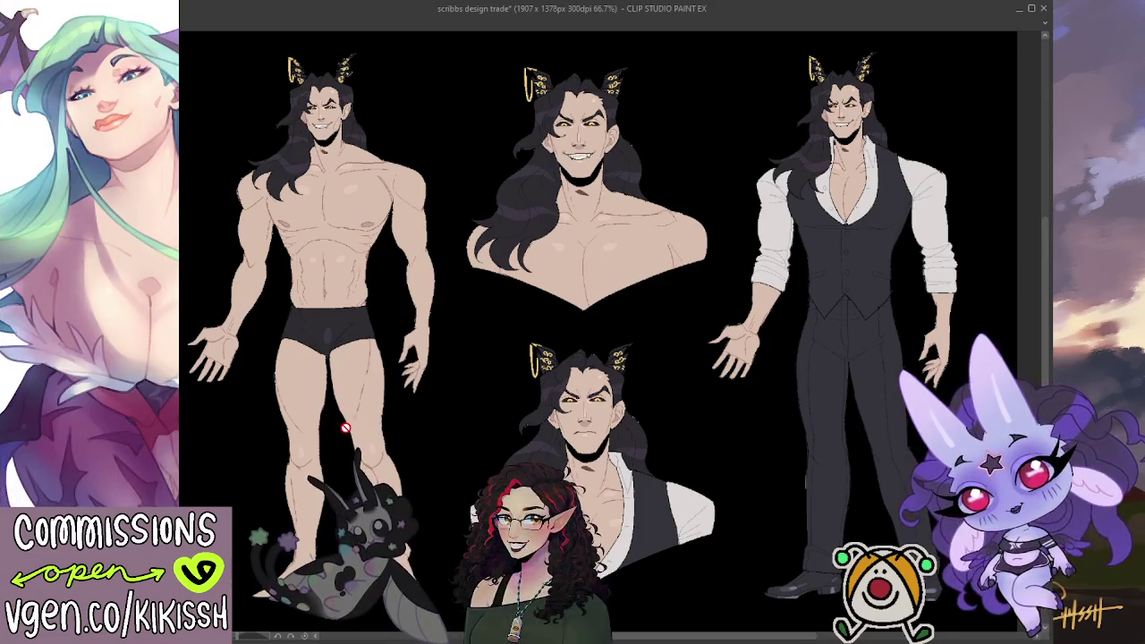
key("ctrl+z")
scroll(447, 384, "up", 1)
scroll(528, 338, "up", 2)
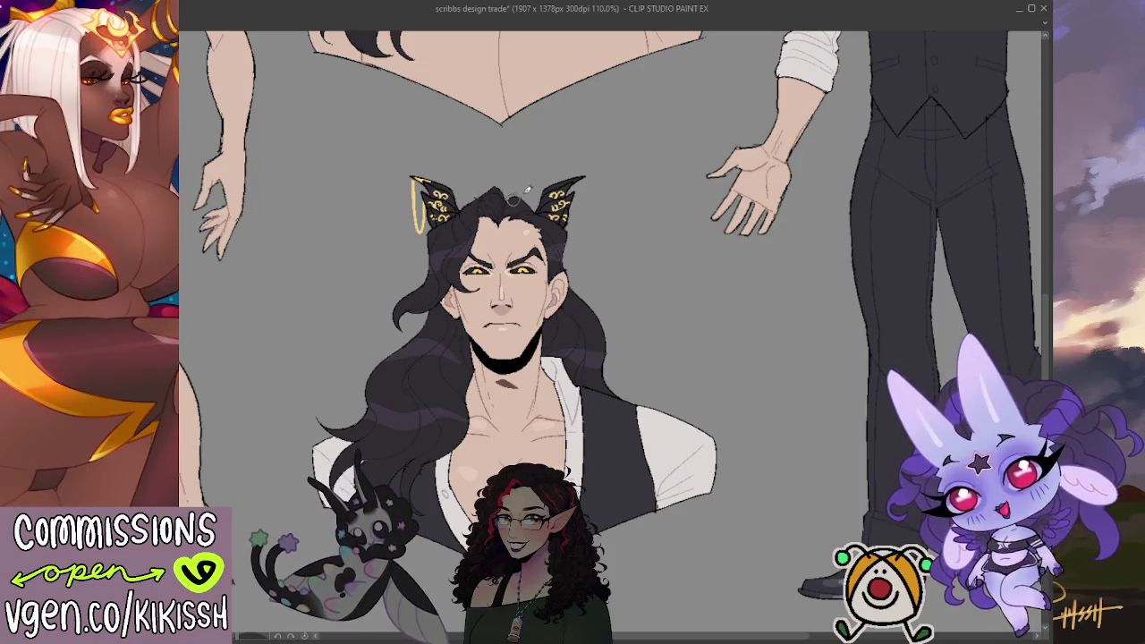
key("alt+BackSpace")
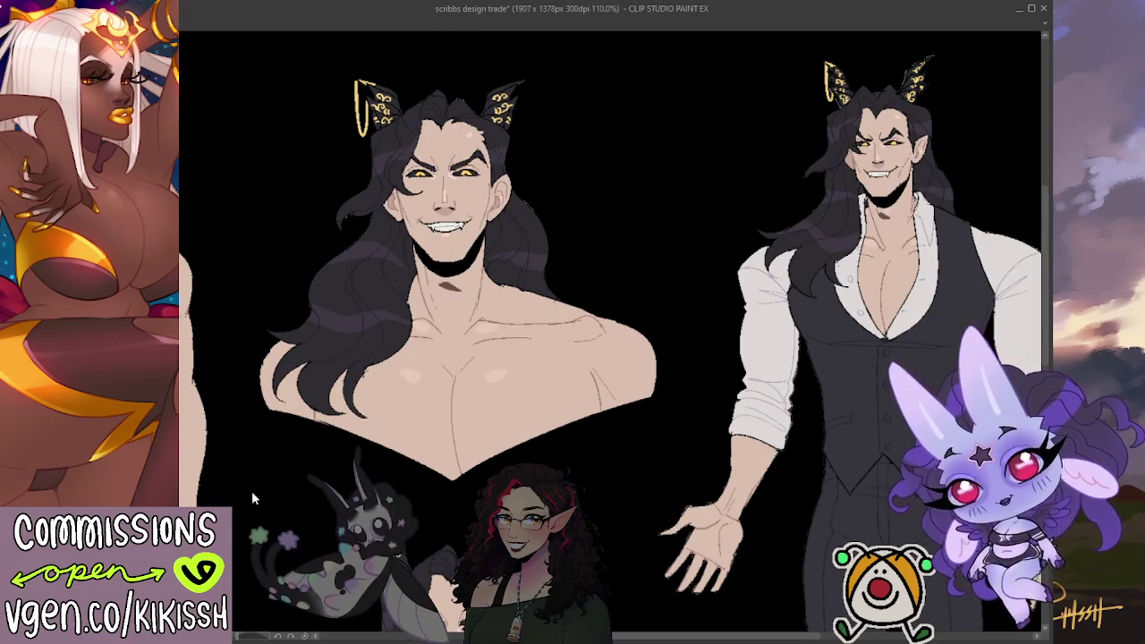
key("ctrl+z")
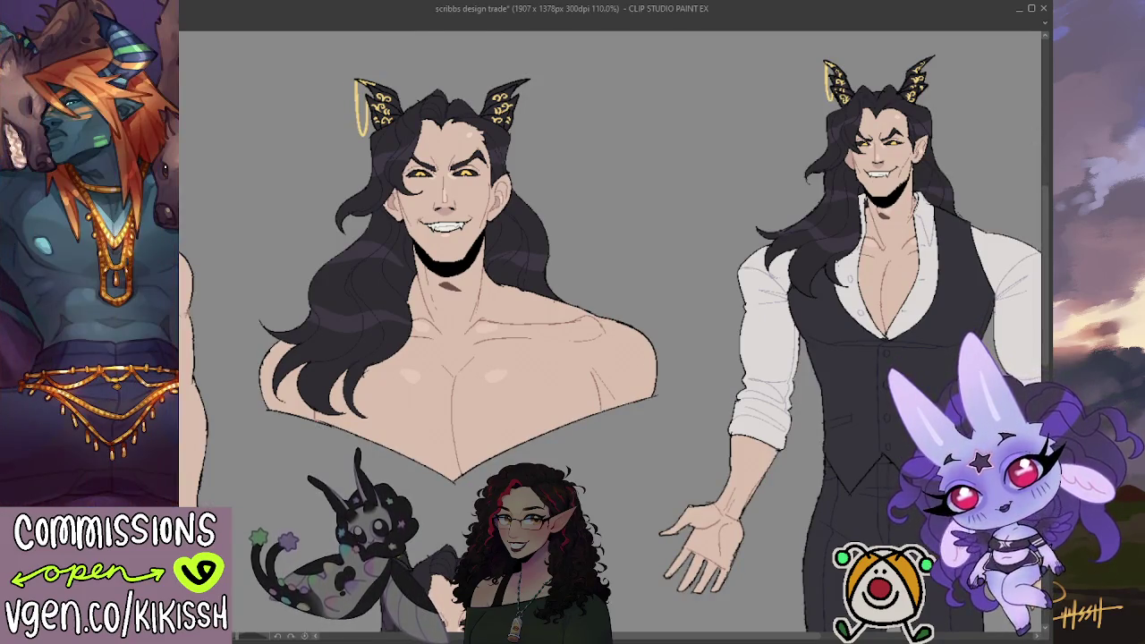
key("ctrl+y")
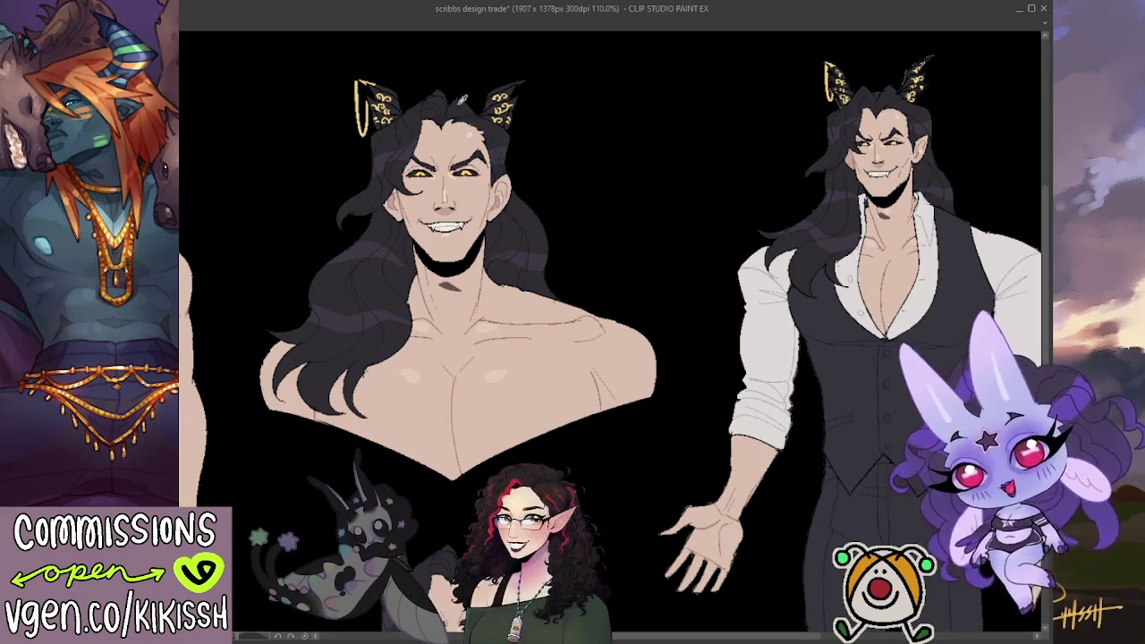
left_click_drag(808, 134, 660, 191)
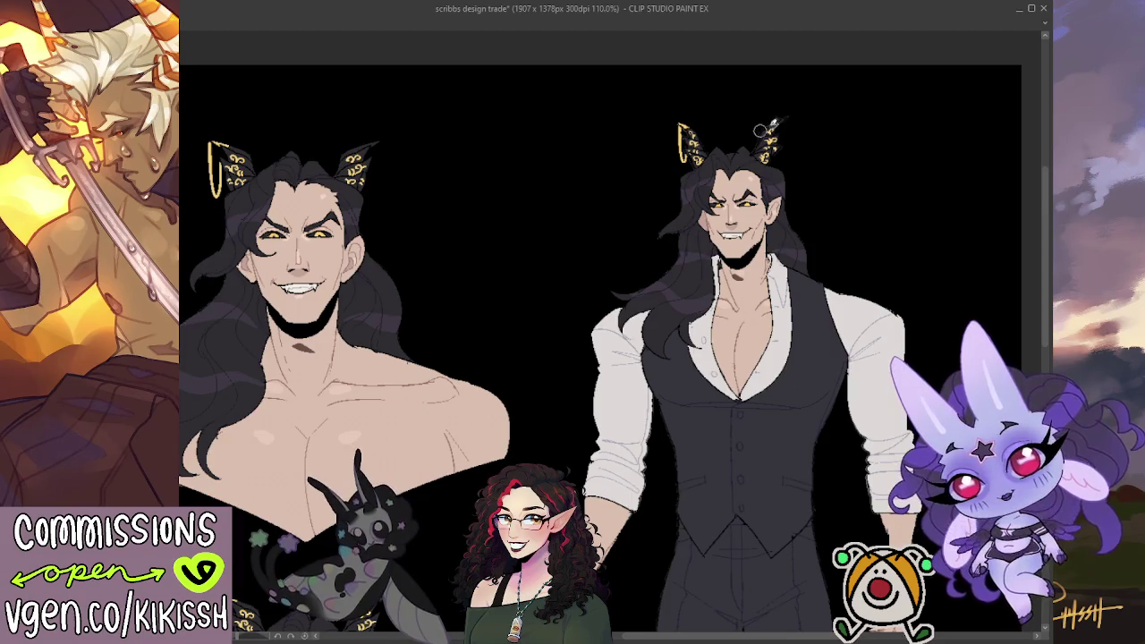
Frame the vested figure's arms and legs and undo the backdrop back to grey
scroll(793, 130, "up", 2)
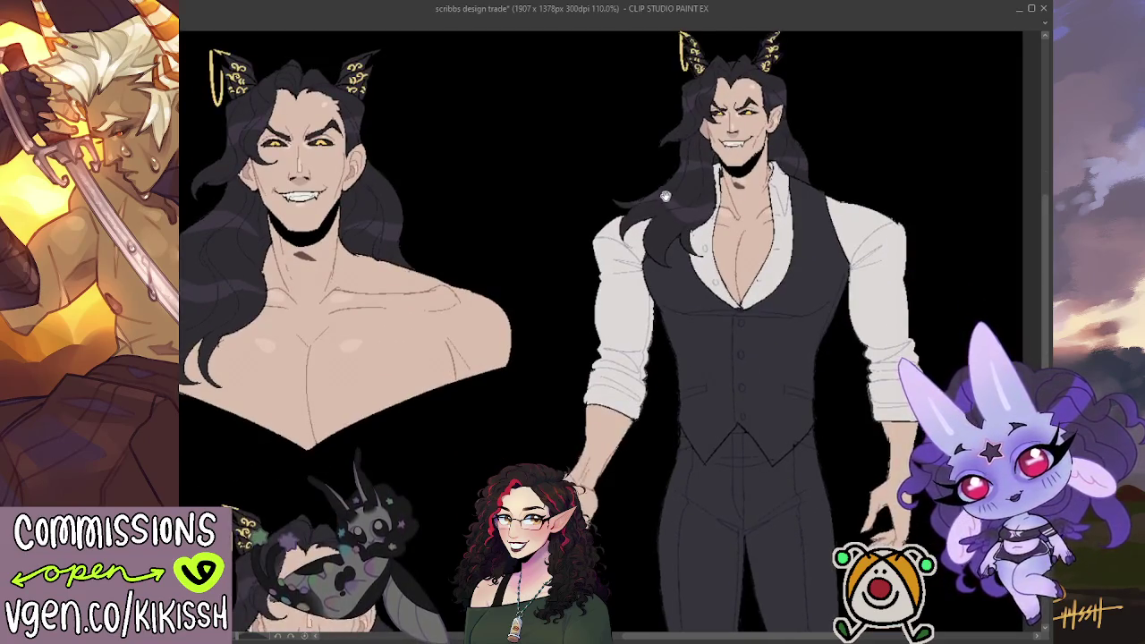
scroll(742, 179, "down", 3)
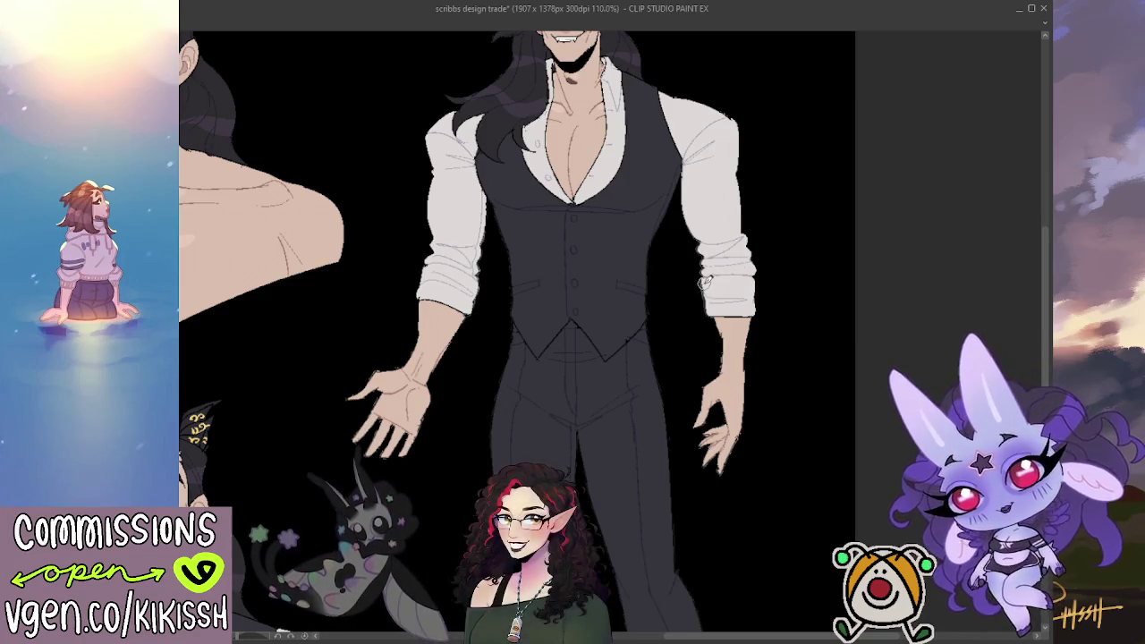
scroll(698, 223, "down", 2)
scroll(710, 225, "down", 1)
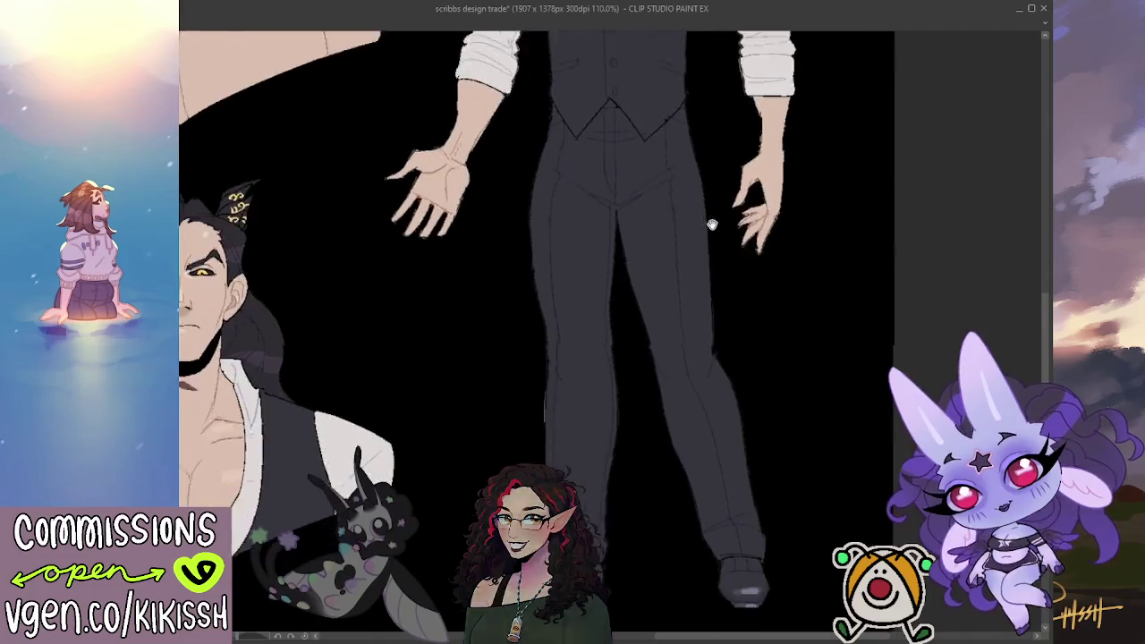
scroll(680, 269, "down", 1)
mouse_move(659, 324)
left_mouse_down()
mouse_move(599, 414)
mouse_move(614, 391)
left_mouse_up()
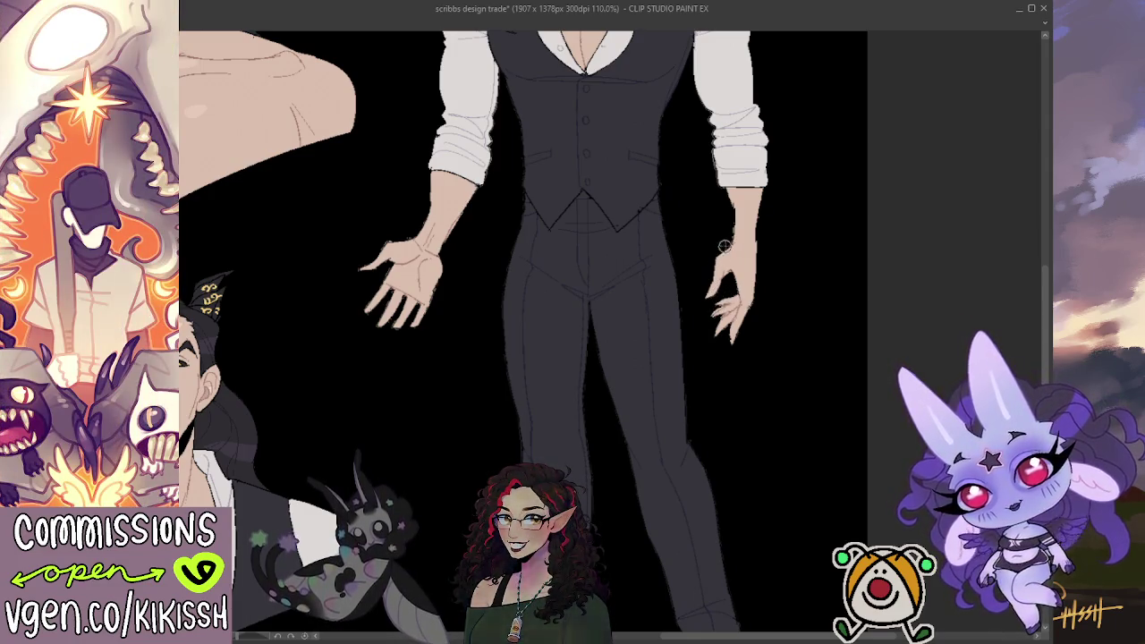
left_click_drag(709, 234, 651, 279)
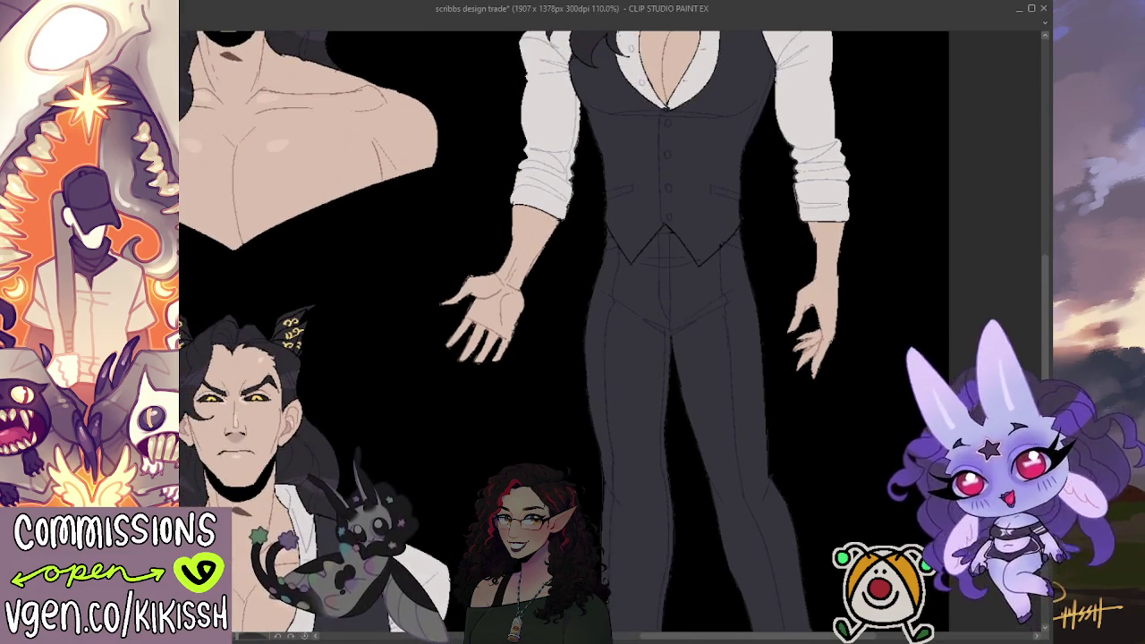
key("ctrl+z")
scroll(505, 312, "down", 1)
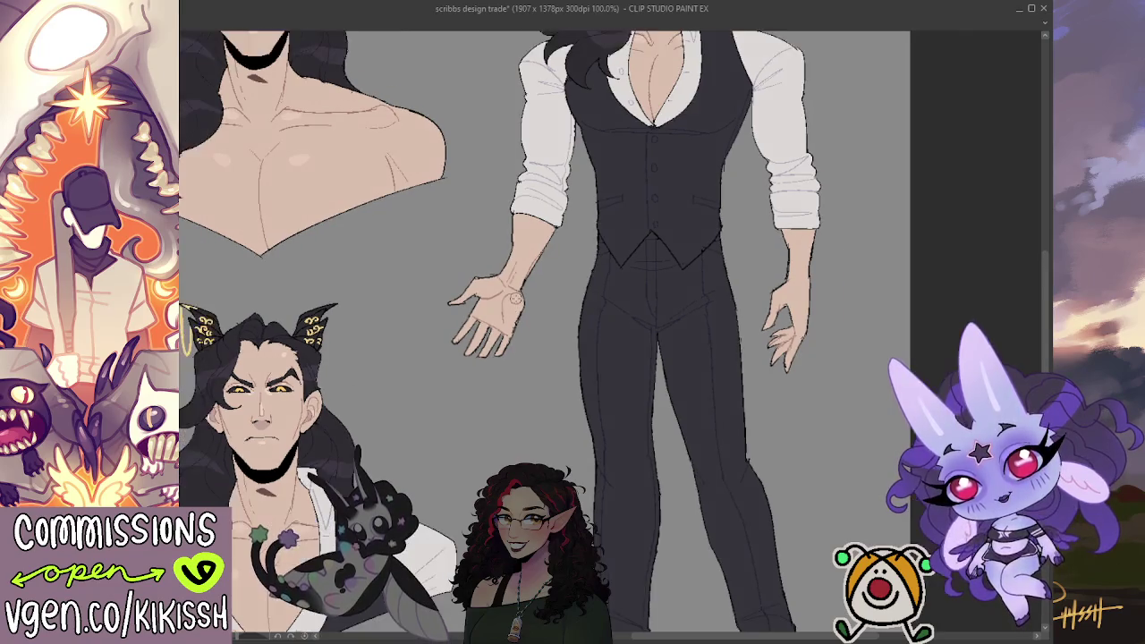
left_click_drag(528, 323, 575, 319)
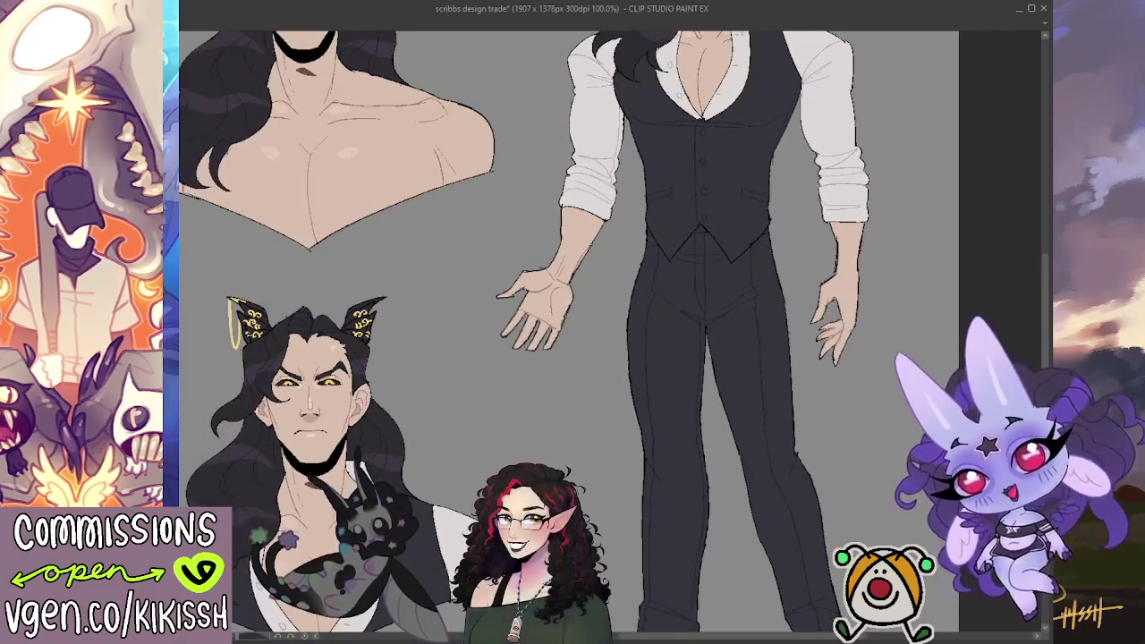
Temporarily hide and restore the line art, then fill the backdrop black
key("ctrl+a")
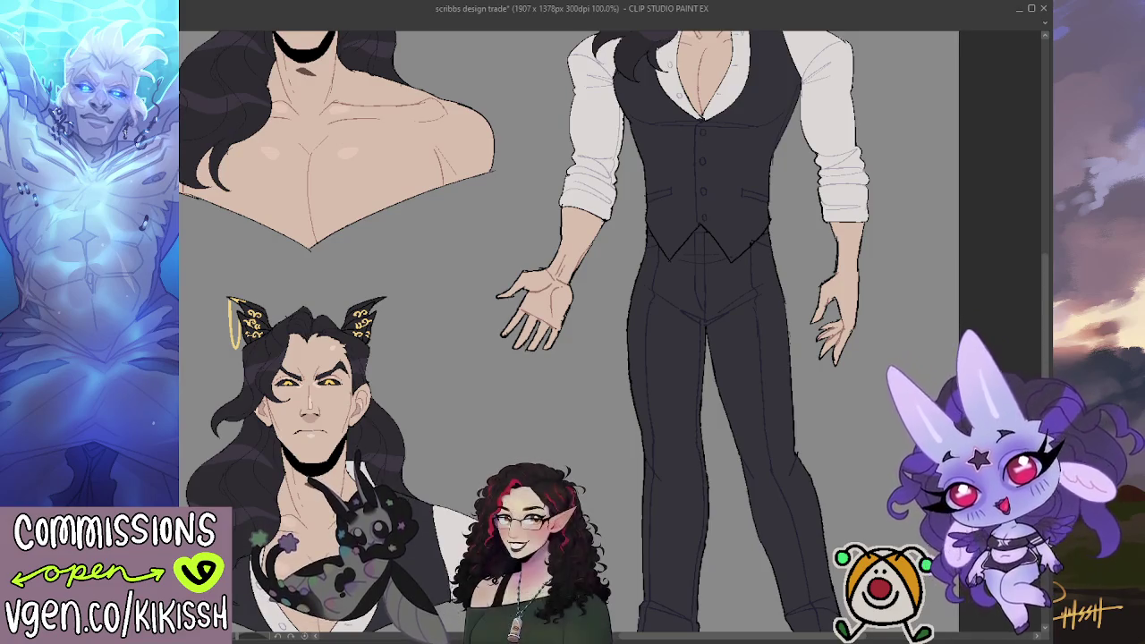
key("Delete")
key("ctrl+d")
key("ctrl+z")
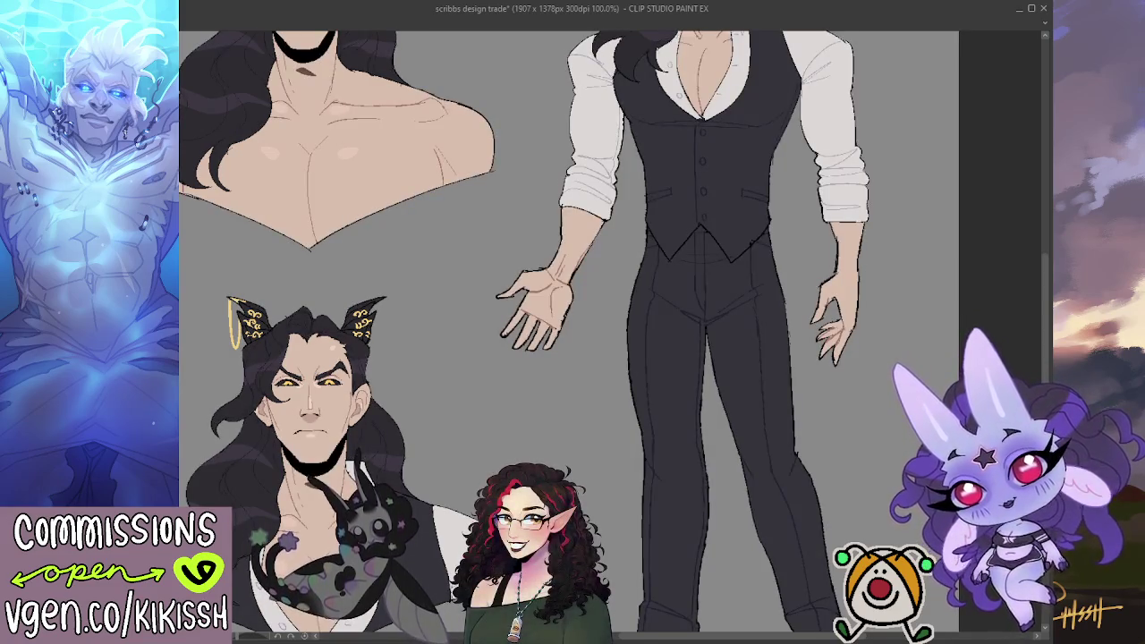
key("alt+BackSpace")
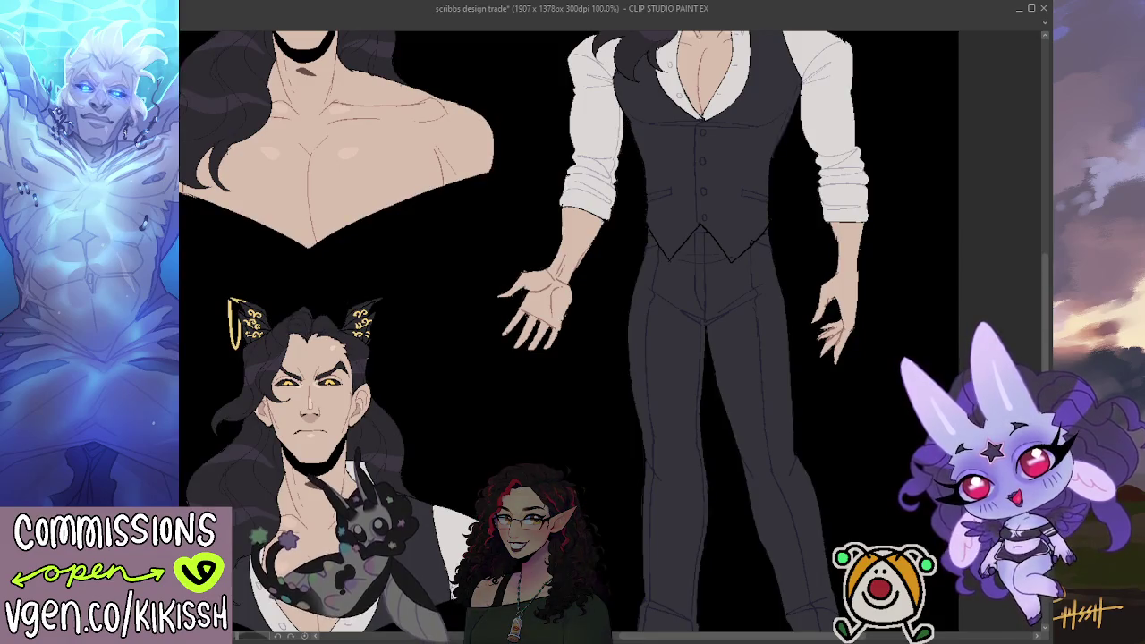
Centre on the lower bust and revert the backdrop to mid-grey
left_click_drag(552, 394, 642, 358)
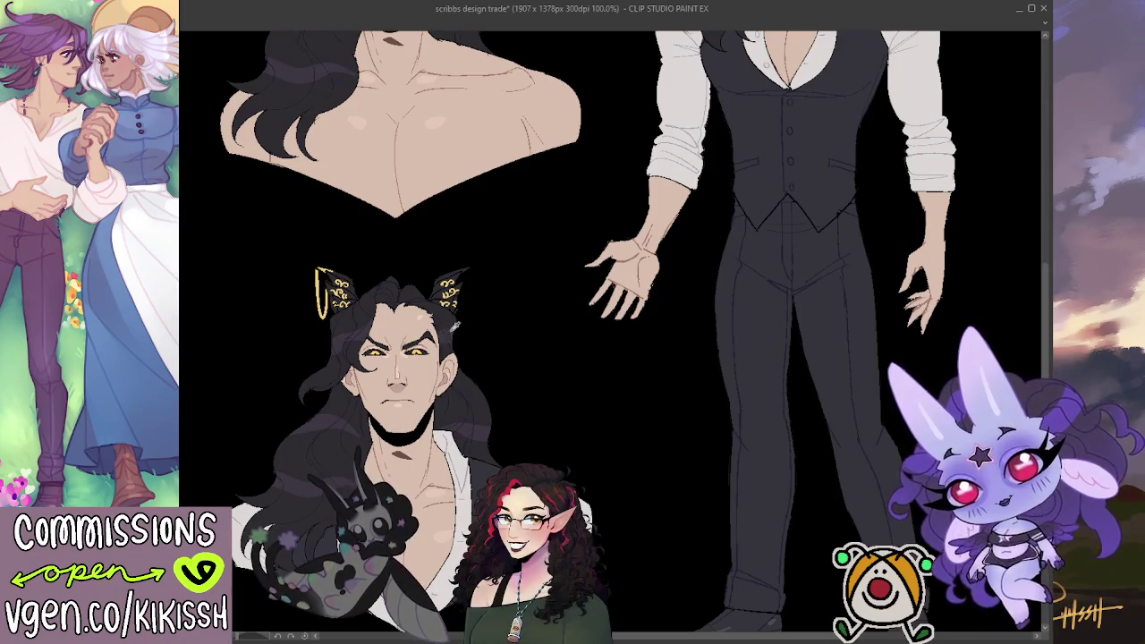
left_click_drag(455, 328, 478, 314)
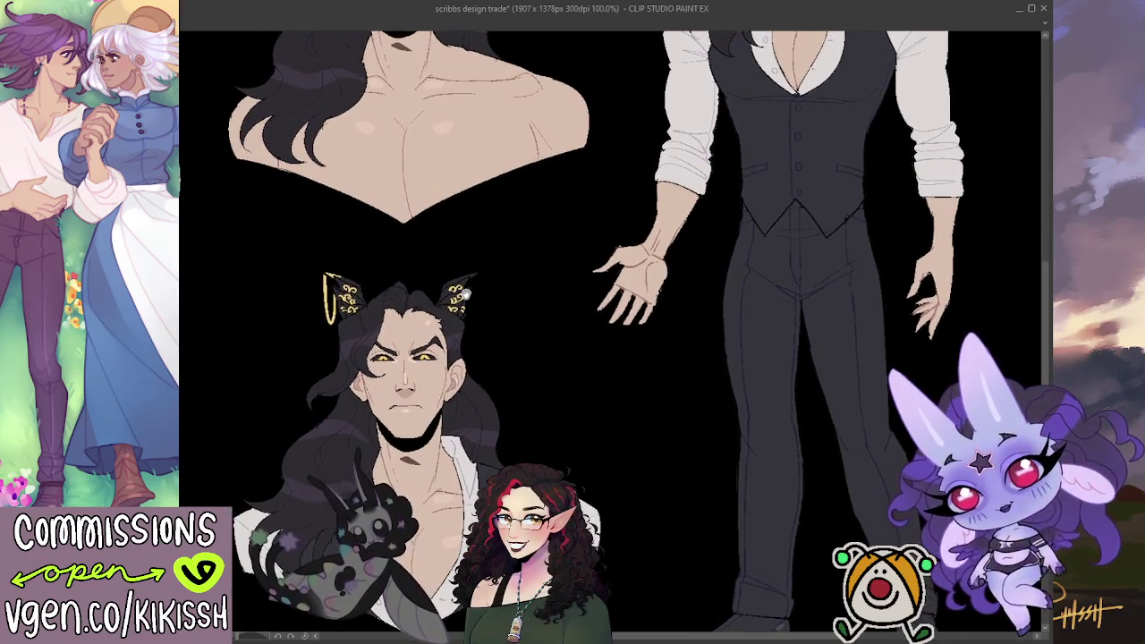
mouse_move(478, 314)
left_mouse_down()
mouse_move(437, 423)
mouse_move(339, 401)
left_mouse_up()
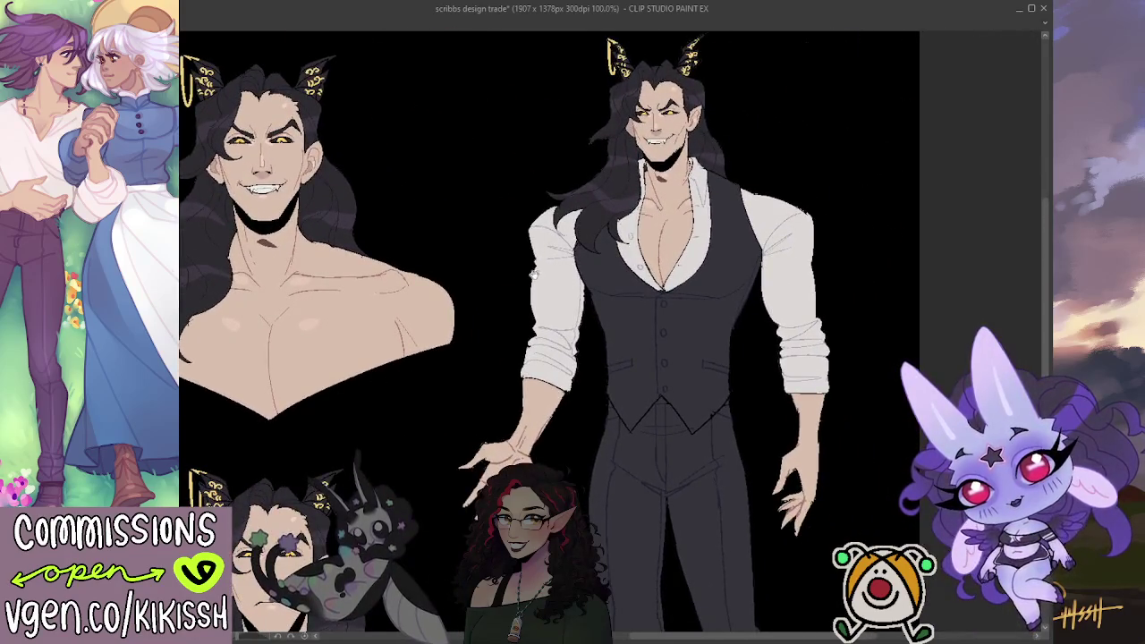
left_click_drag(534, 274, 535, 311)
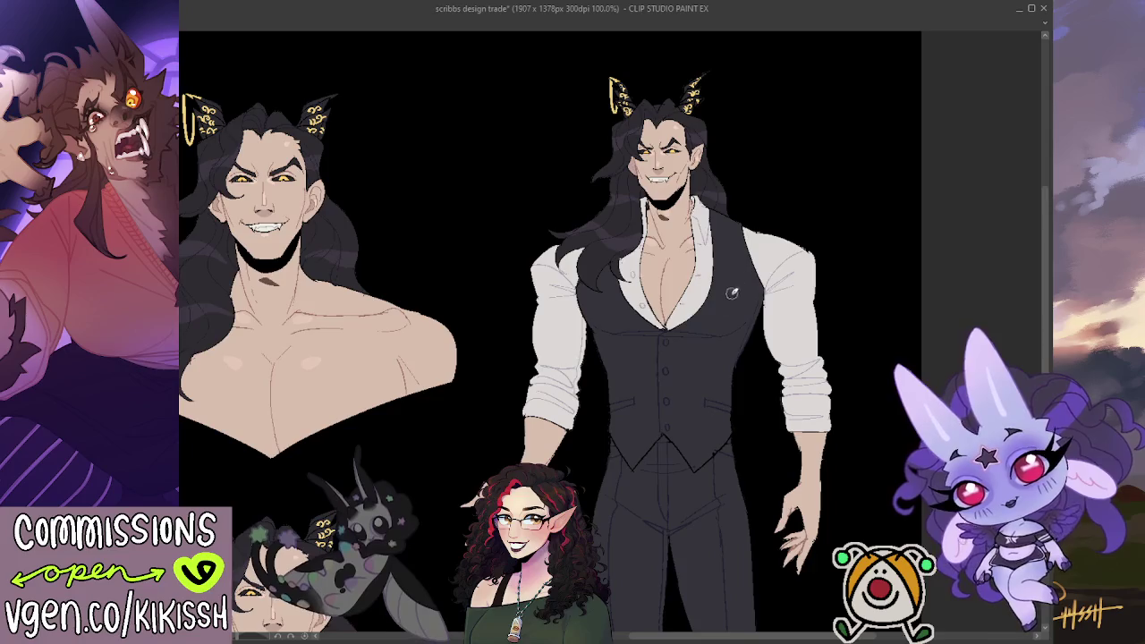
mouse_move(563, 311)
left_mouse_down()
mouse_move(746, 311)
mouse_move(695, 102)
left_mouse_up()
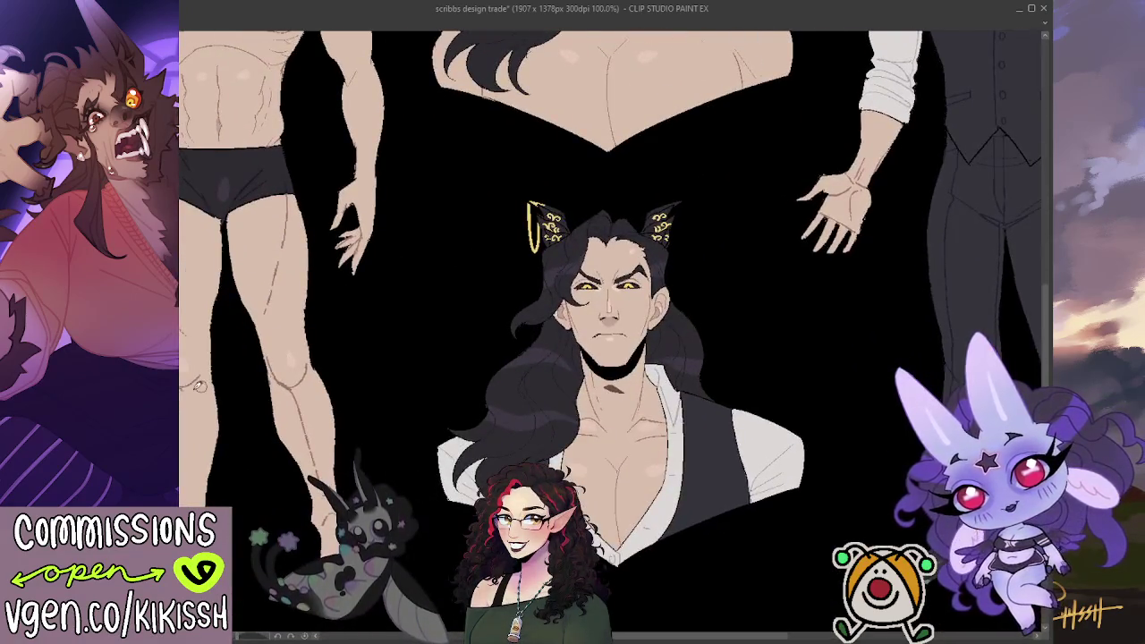
key("ctrl+z")
scroll(430, 268, "down", 3)
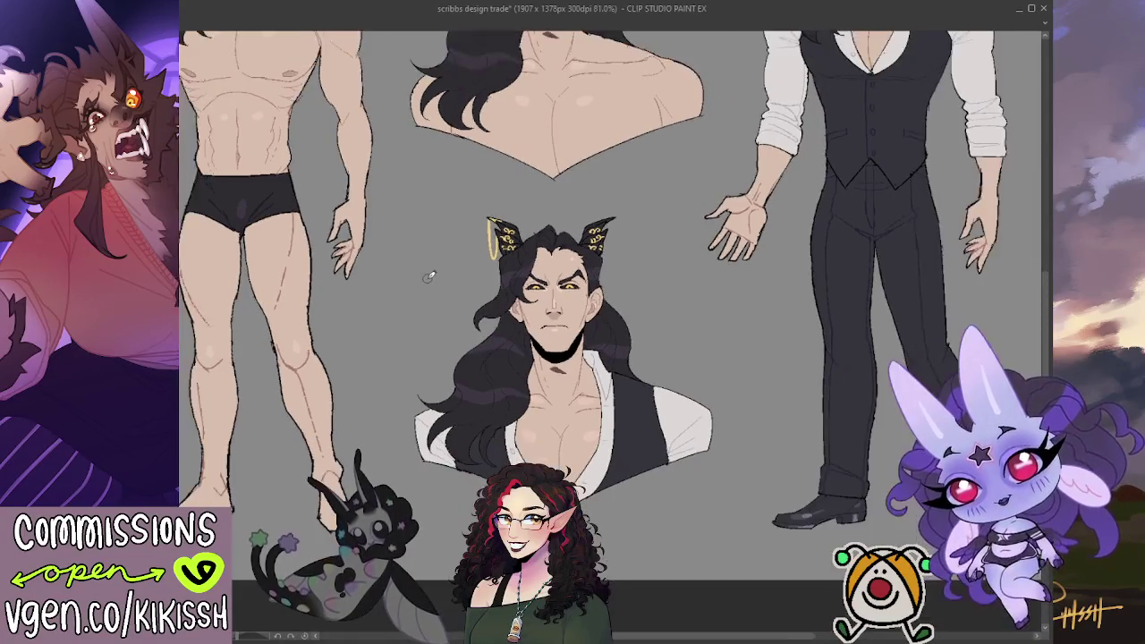
Restore the yellow eyes and lighter linework on all the figures
scroll(462, 289, "up", 1)
scroll(463, 289, "up", 1)
scroll(714, 456, "up", 1)
left_click_drag(714, 456, 665, 478)
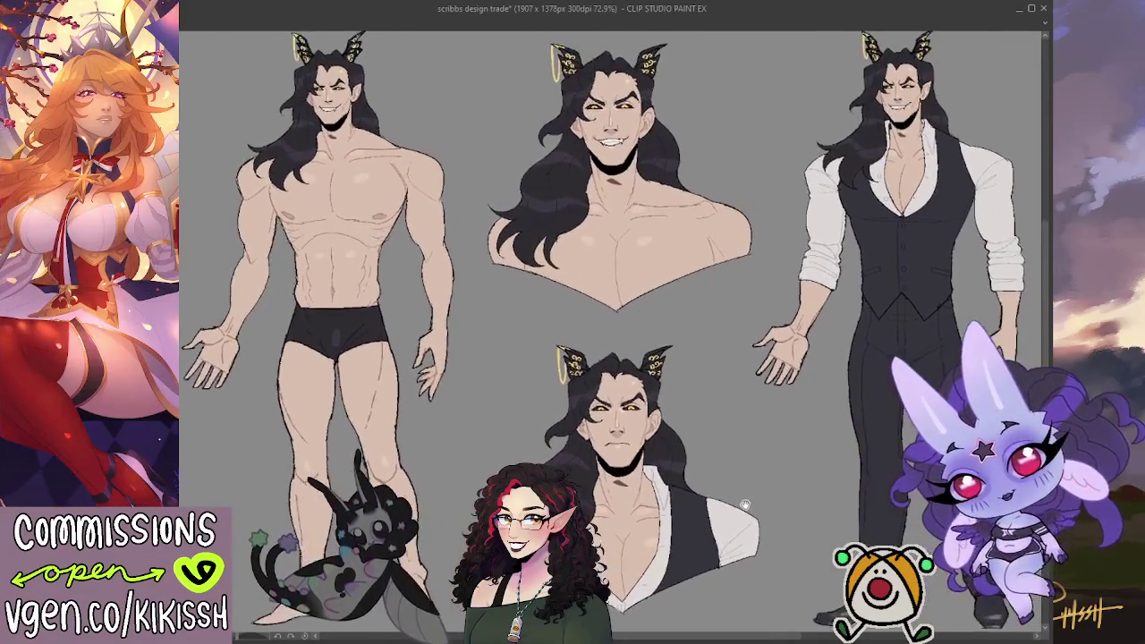
scroll(747, 478, "down", 1)
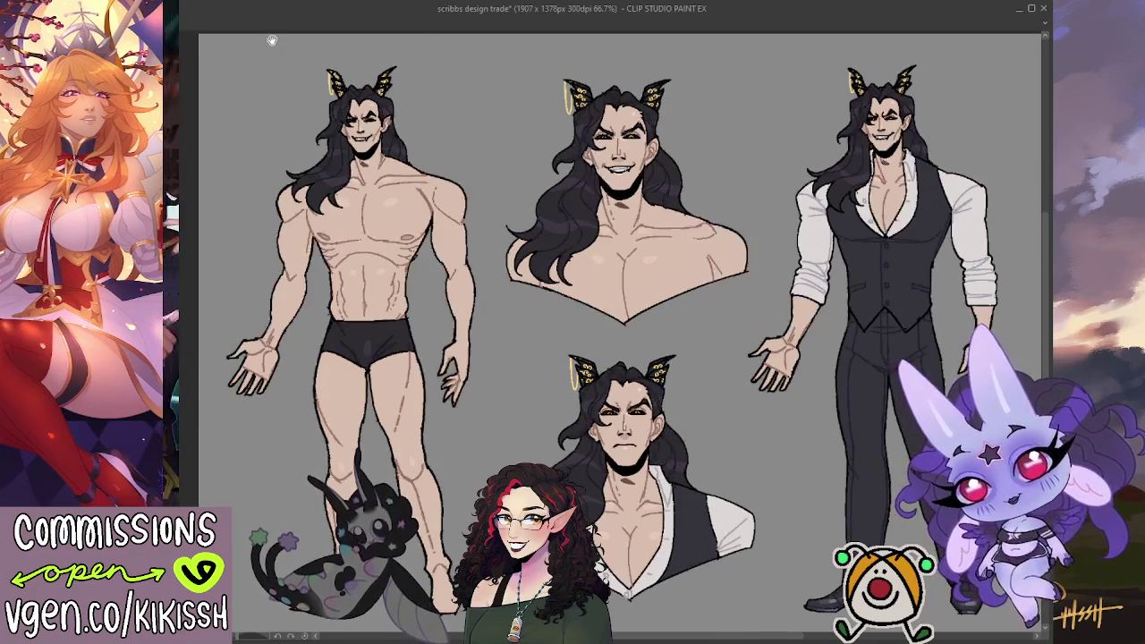
key("ctrl+z")
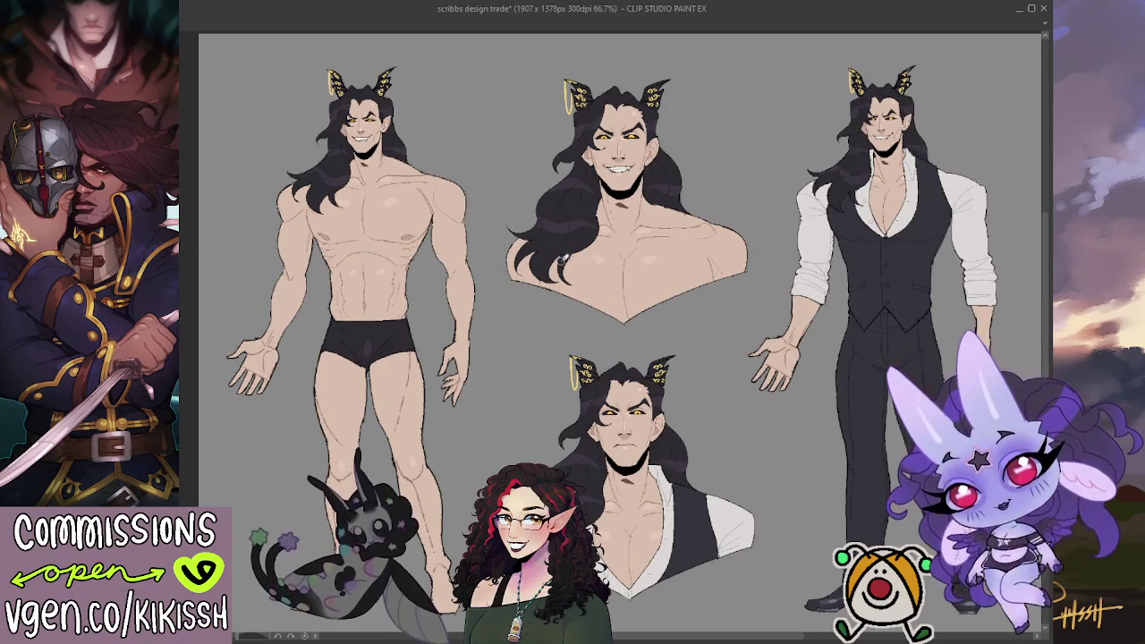
Save the character sheet with the restored eyes and linework
left_click_drag(563, 269, 512, 278)
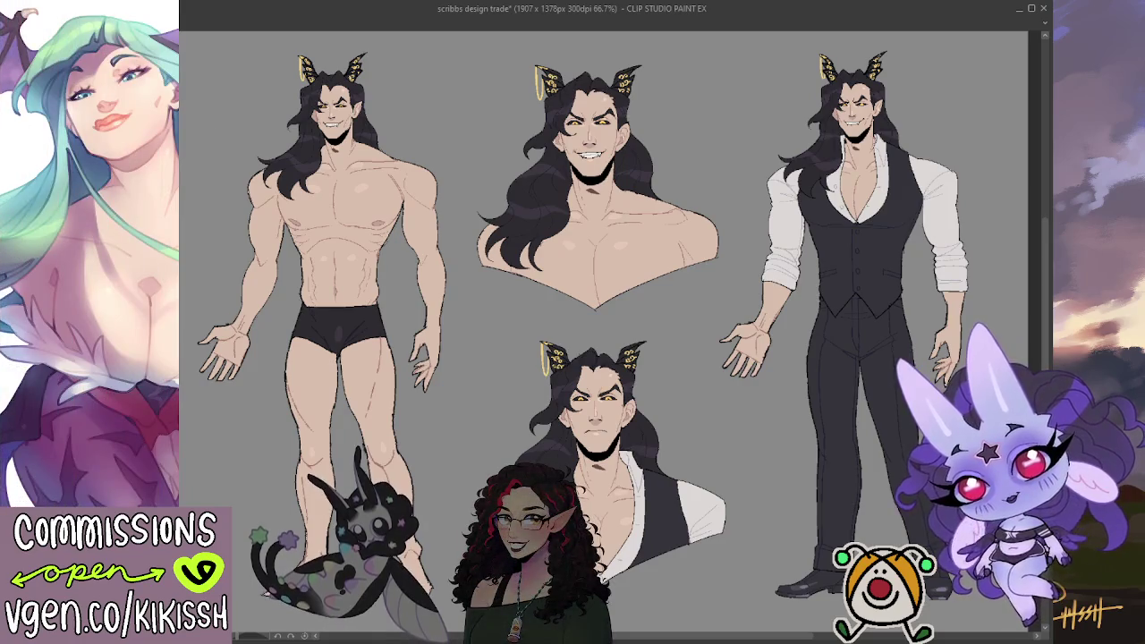
key("ctrl+s")
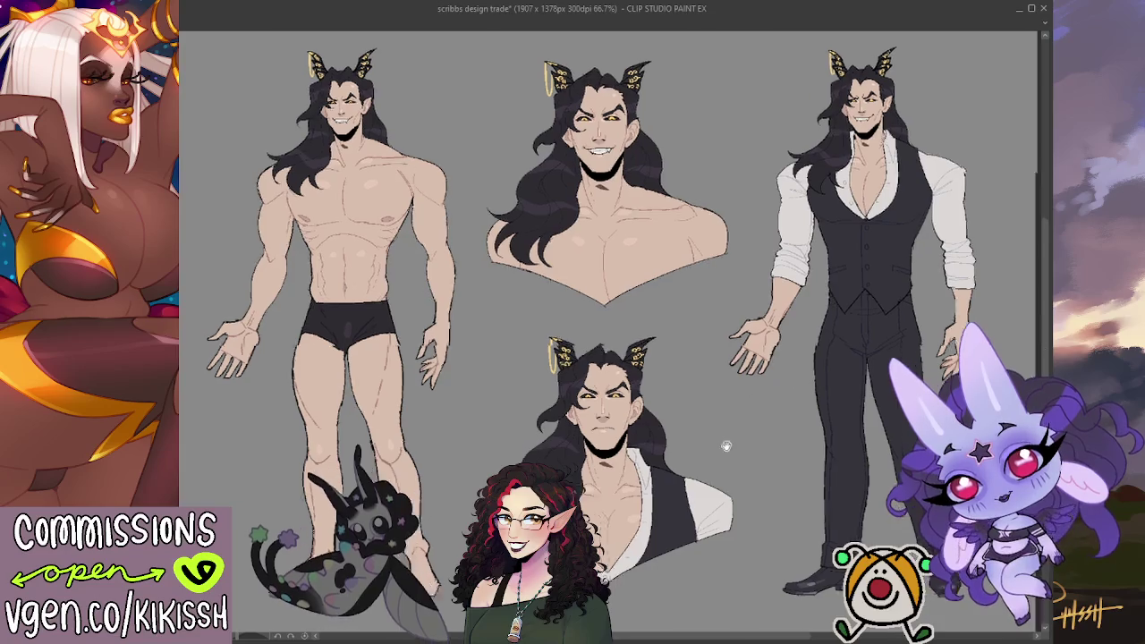
scroll(568, 331, "up", 3)
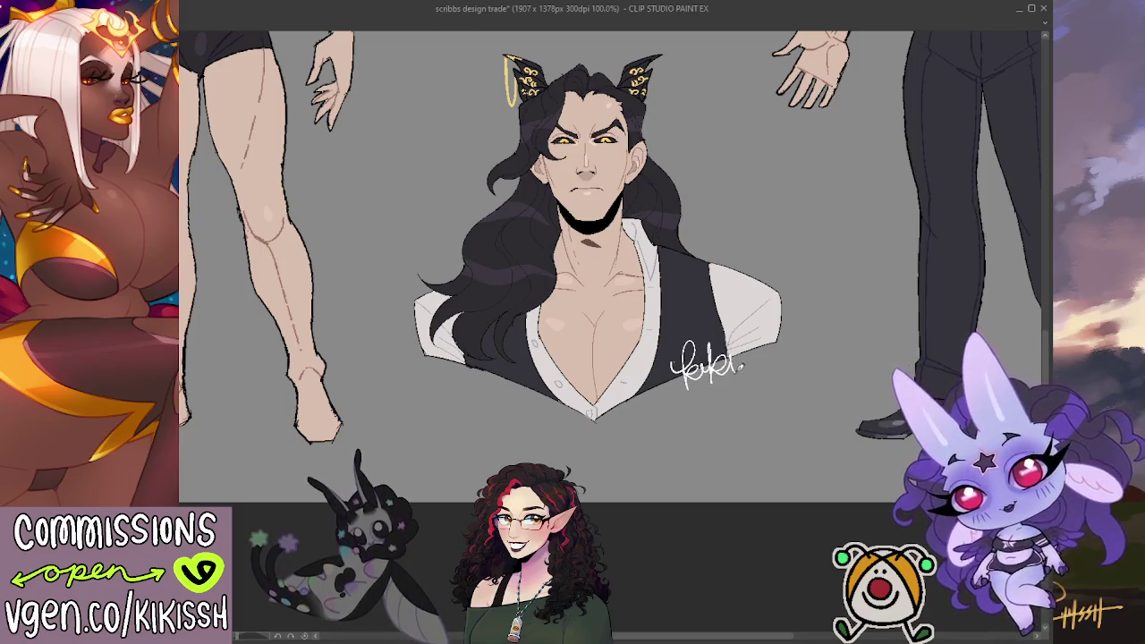
Write the signature and the year 2025 beside the lower bust, removing stray strokes
key("ctrl+z")
mouse_move(700, 363)
left_mouse_down()
mouse_move(735, 348)
mouse_move(746, 365)
mouse_move(787, 358)
left_mouse_up()
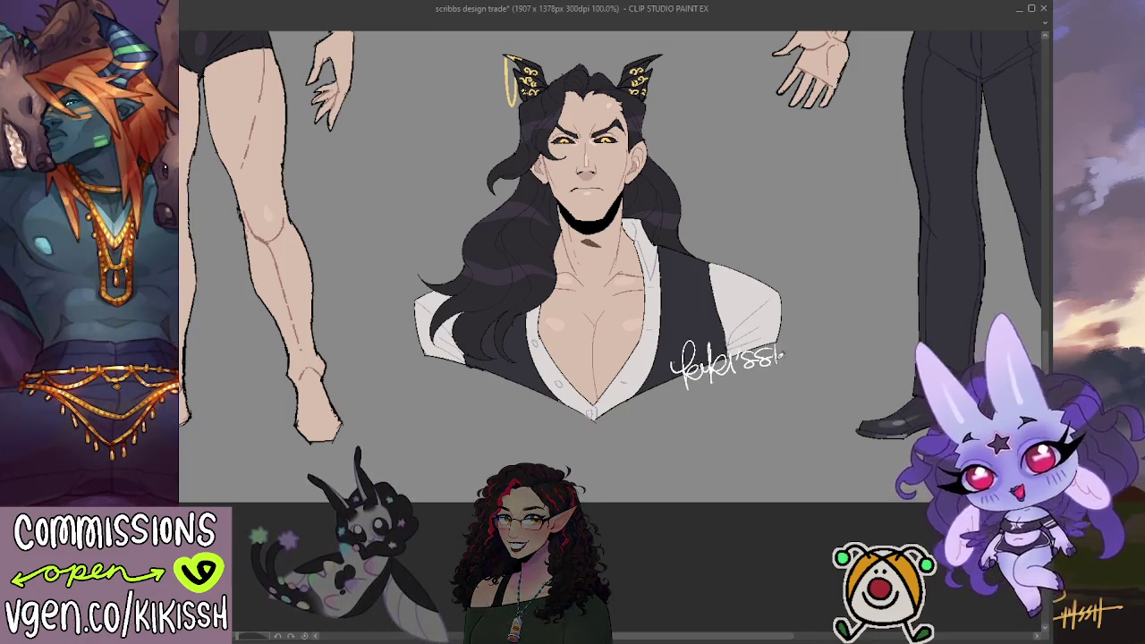
left_click_drag(703, 364, 716, 352)
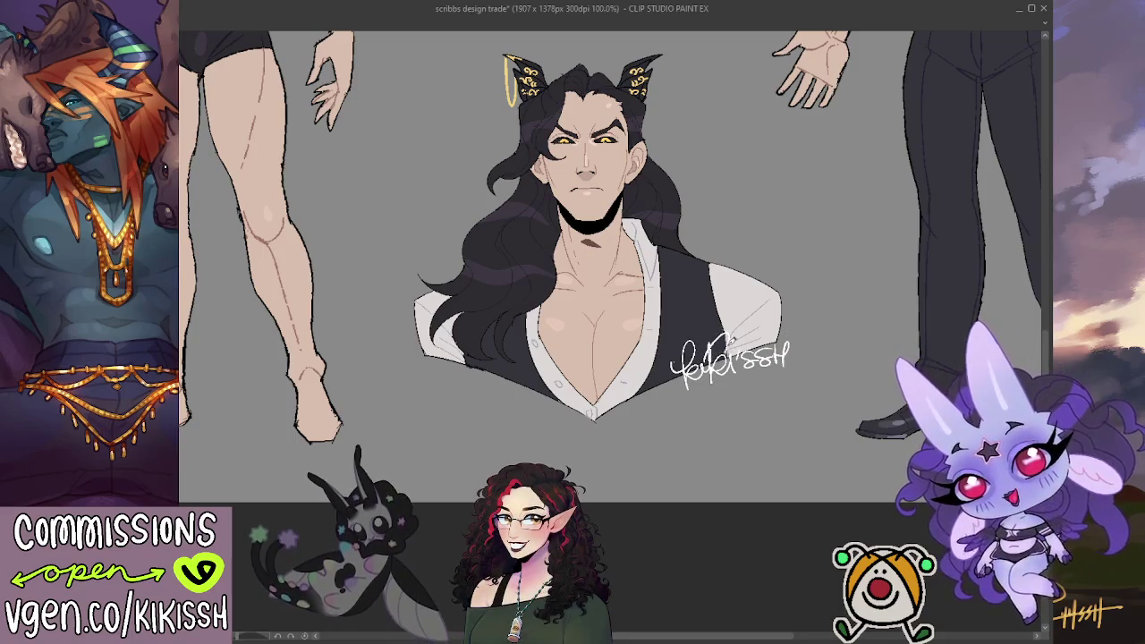
key("ctrl+z")
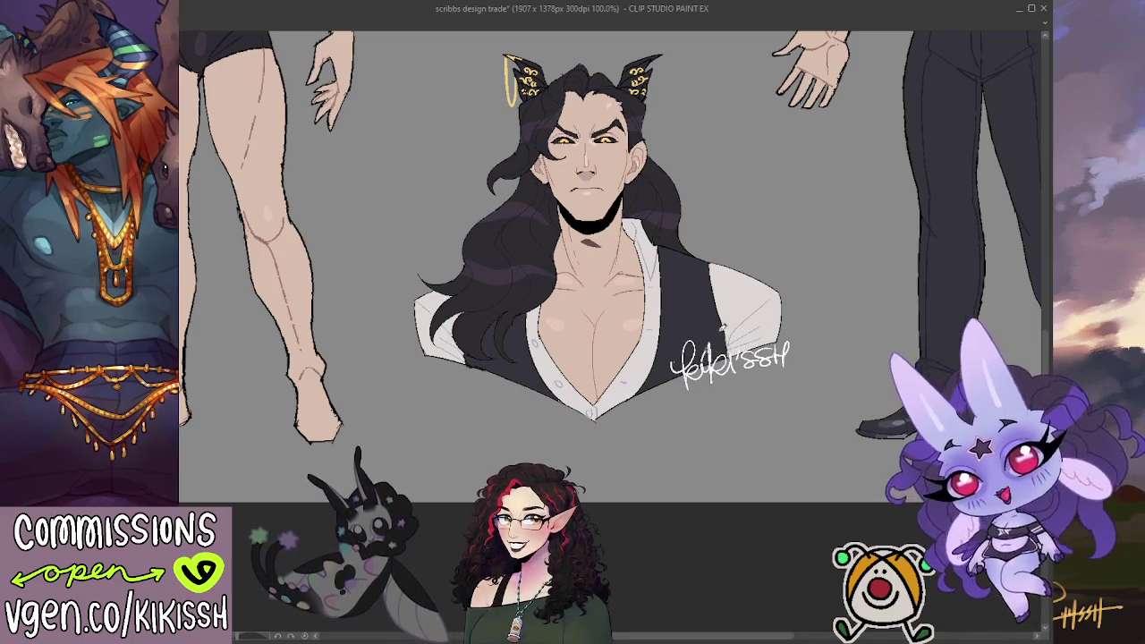
left_click_drag(732, 338, 789, 301)
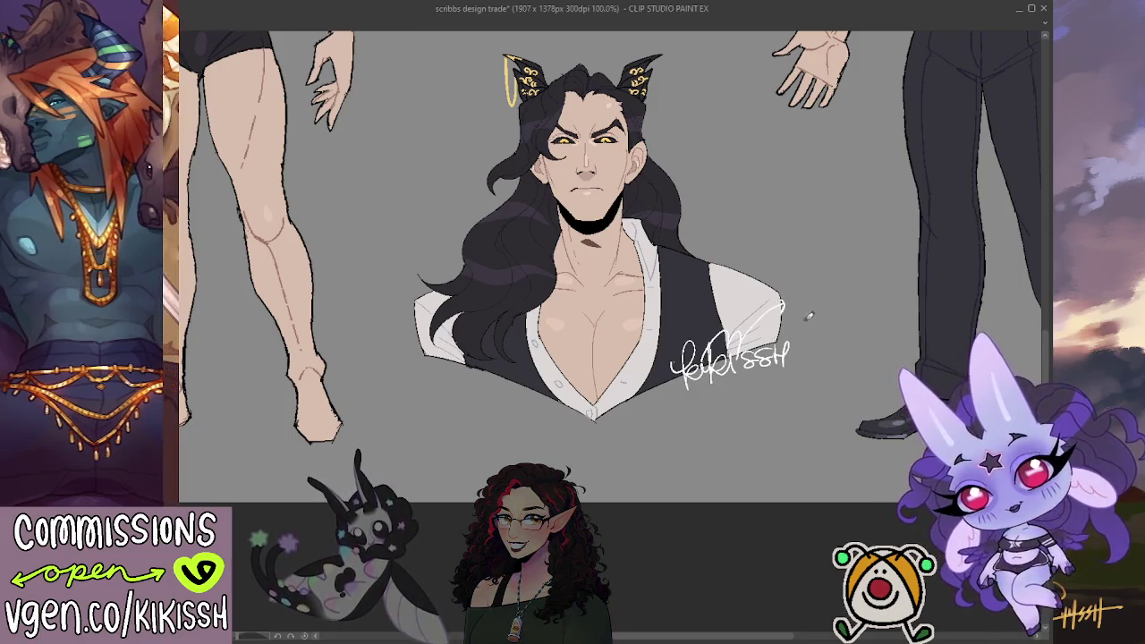
key("ctrl+z")
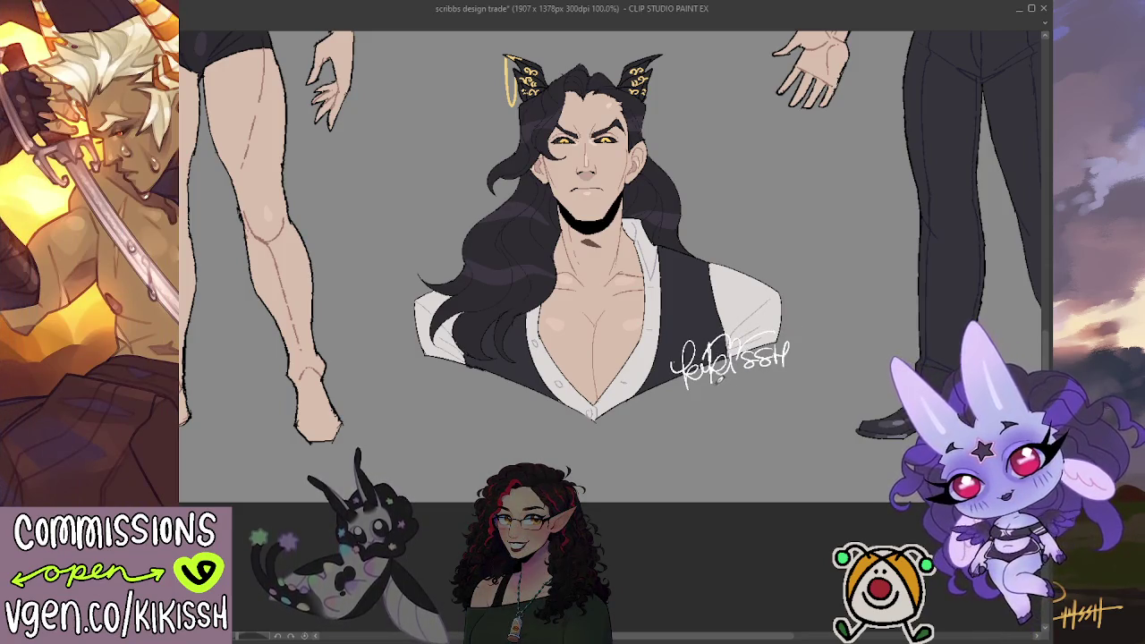
mouse_move(739, 378)
left_mouse_down()
mouse_move(754, 387)
mouse_move(768, 375)
left_mouse_up()
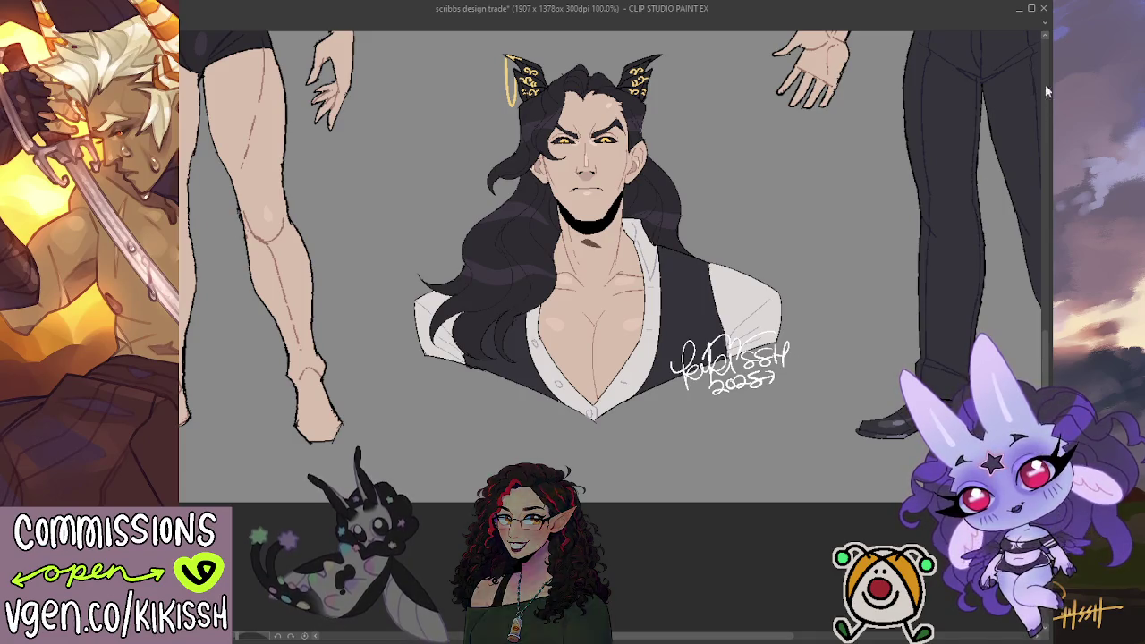
left_click_drag(783, 377, 773, 395)
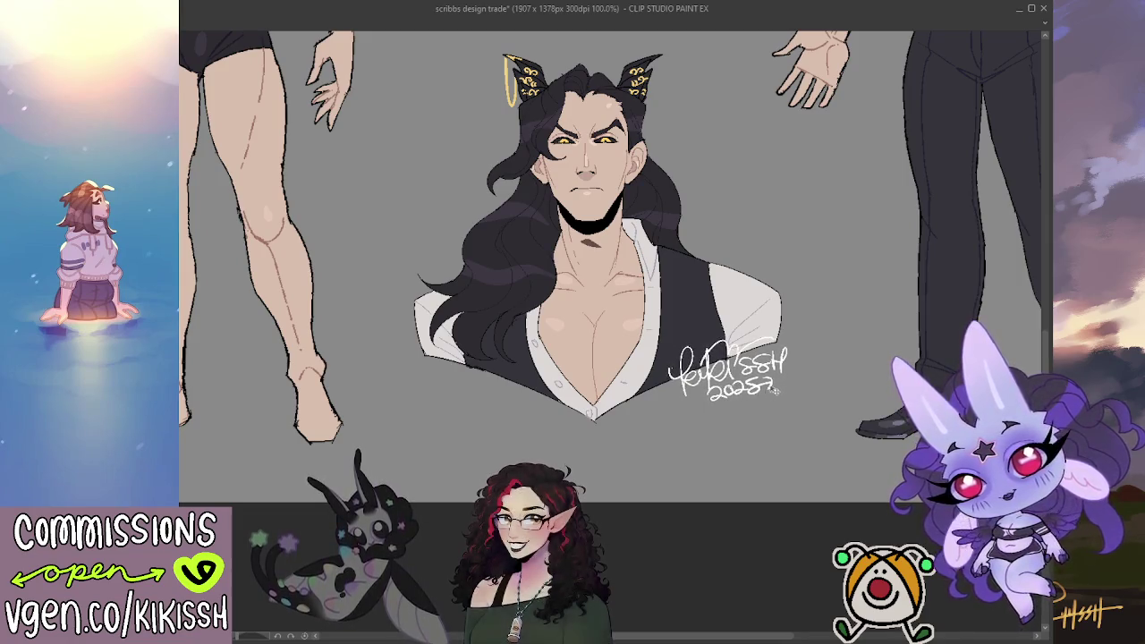
Duplicate the signature and place the copy beside the upper bust
key("ctrl+a")
key("ctrl+d")
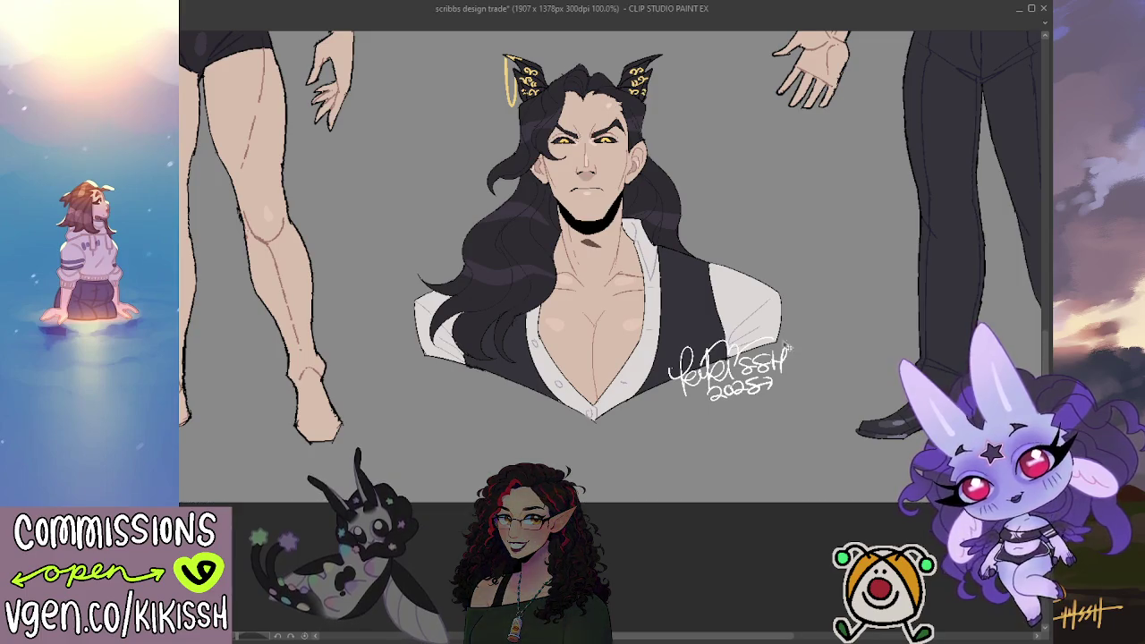
scroll(721, 238, "down", 3)
scroll(722, 238, "up", 3)
key("ctrl+v")
mouse_move(720, 219)
left_mouse_down()
mouse_move(729, 103)
mouse_move(747, 106)
left_mouse_up()
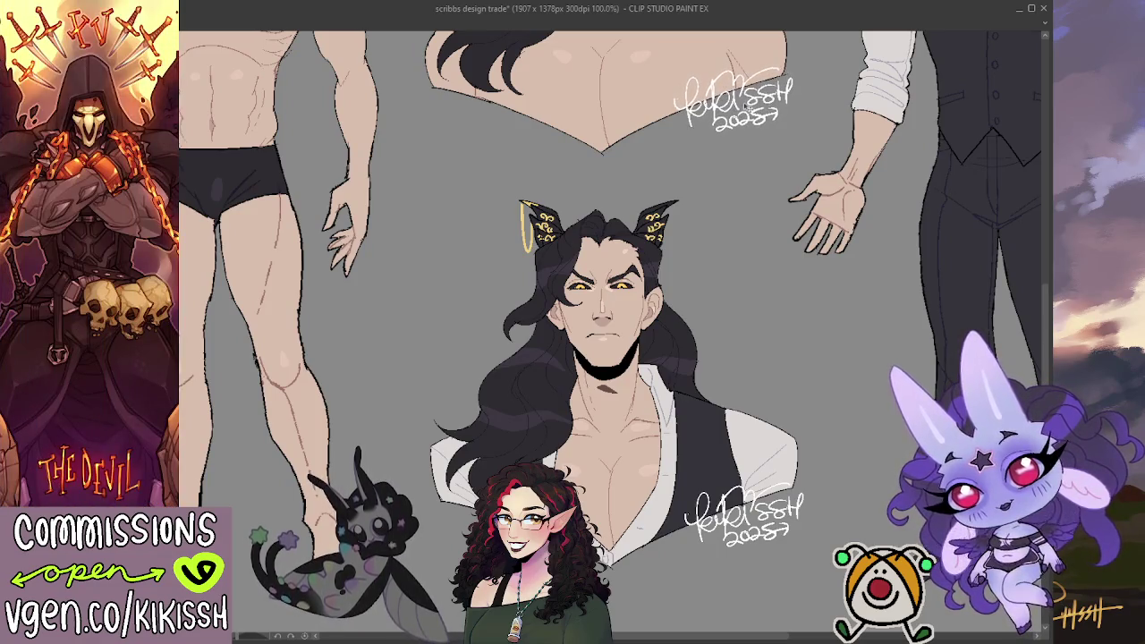
Place a signature copy near the vest-suited figure's feet and fade all signatures
scroll(729, 211, "up", 3)
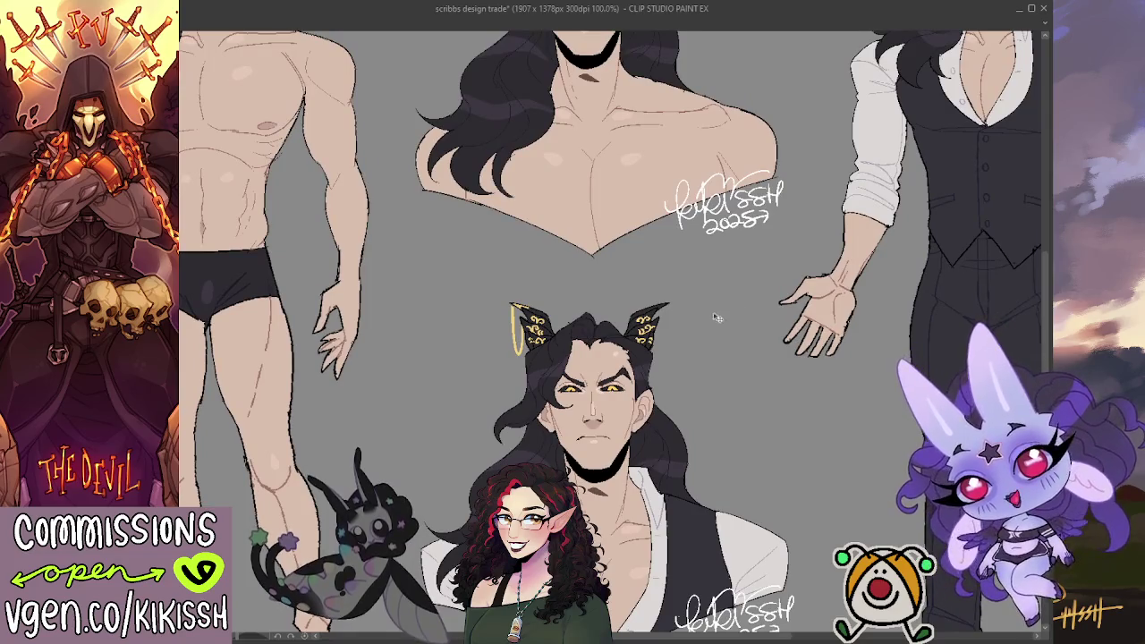
left_click_drag(726, 368, 926, 296)
mouse_move(928, 180)
left_mouse_down()
mouse_move(888, 184)
mouse_move(926, 168)
mouse_move(425, 52)
left_mouse_up()
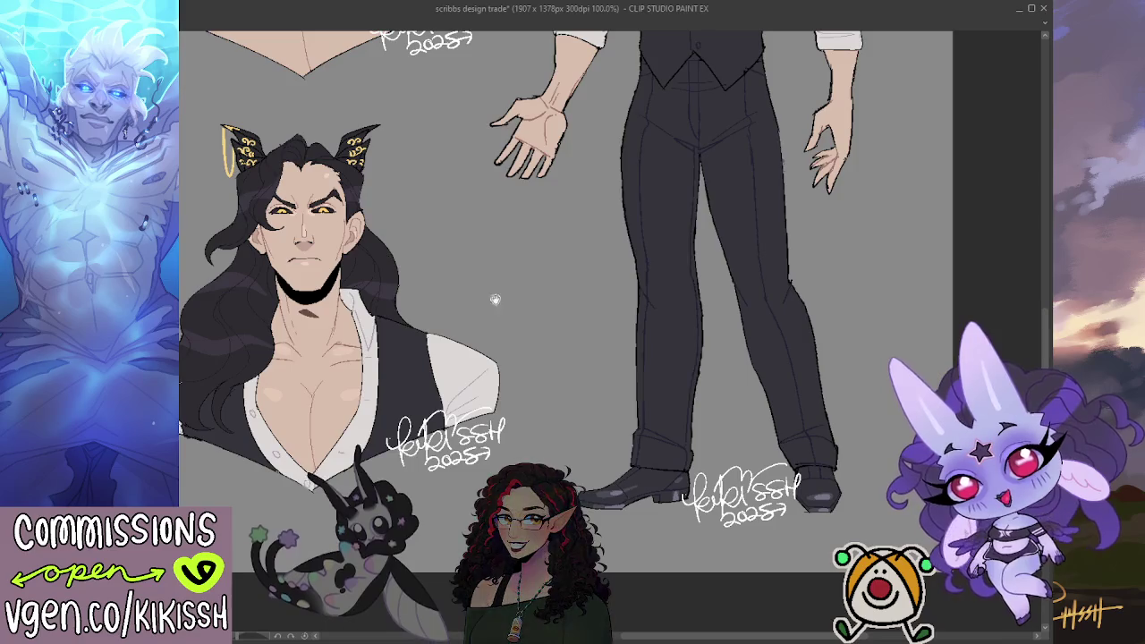
scroll(707, 411, "down", 3)
scroll(740, 385, "up", 1)
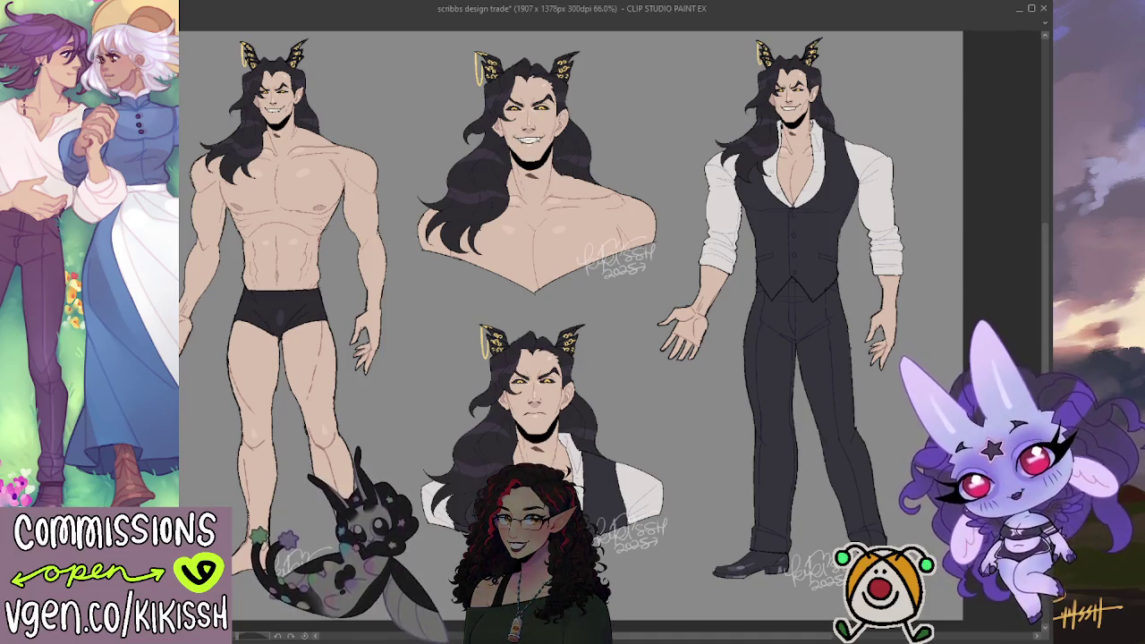
Save the signed character sheet and view the whole page
scroll(594, 319, "up", 1)
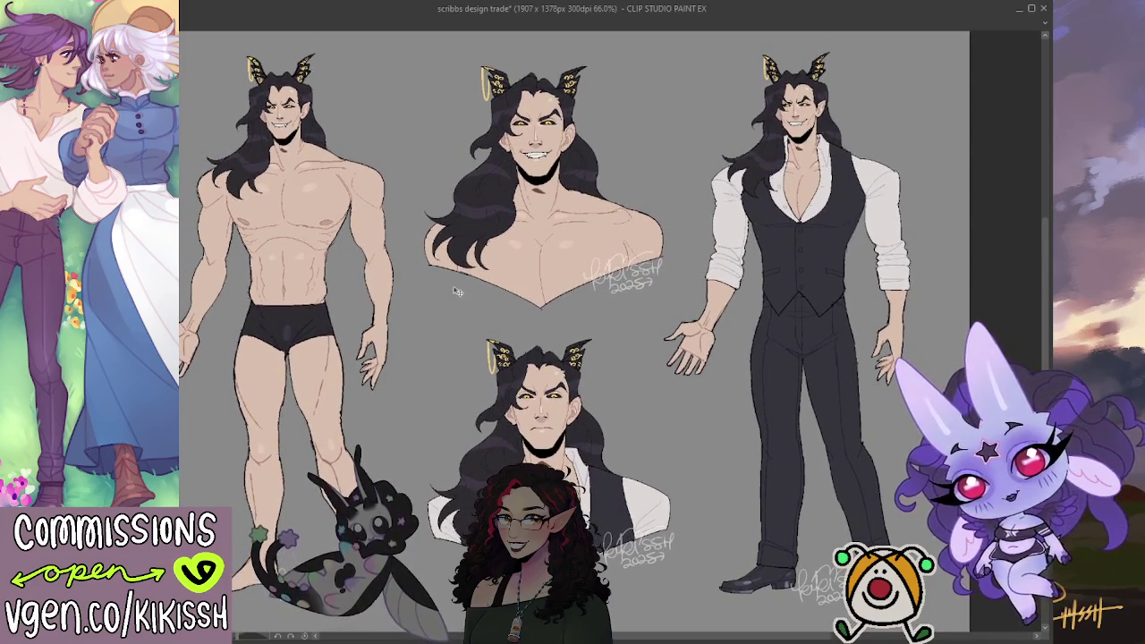
key("ctrl+s")
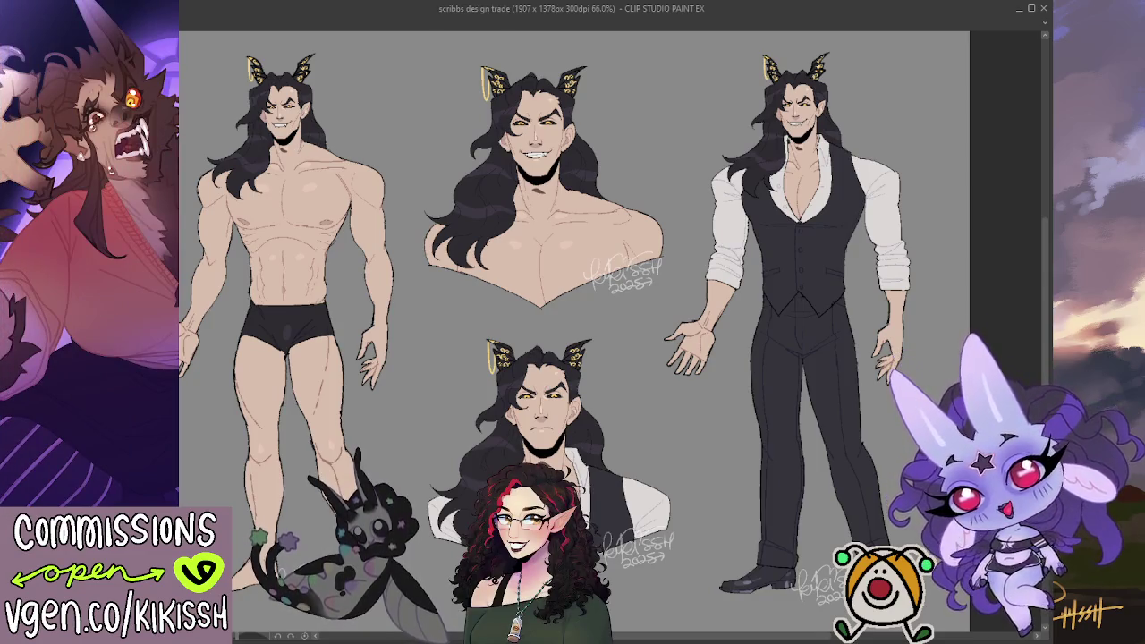
left_click_drag(594, 289, 608, 284)
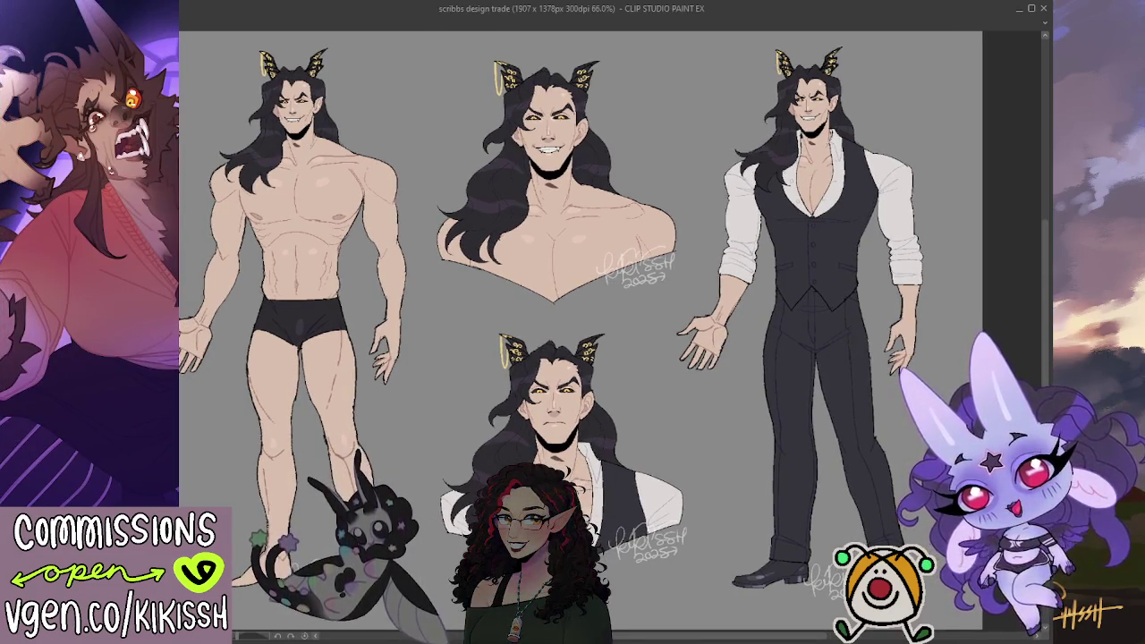
scroll(636, 242, "up", 2)
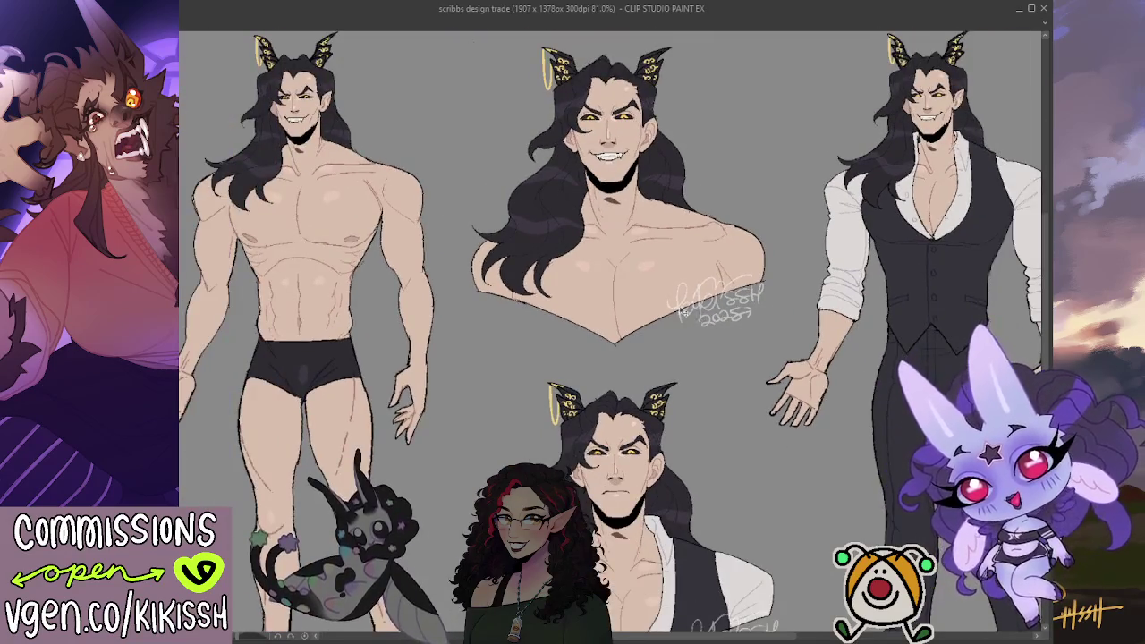
scroll(808, 328, "down", 2)
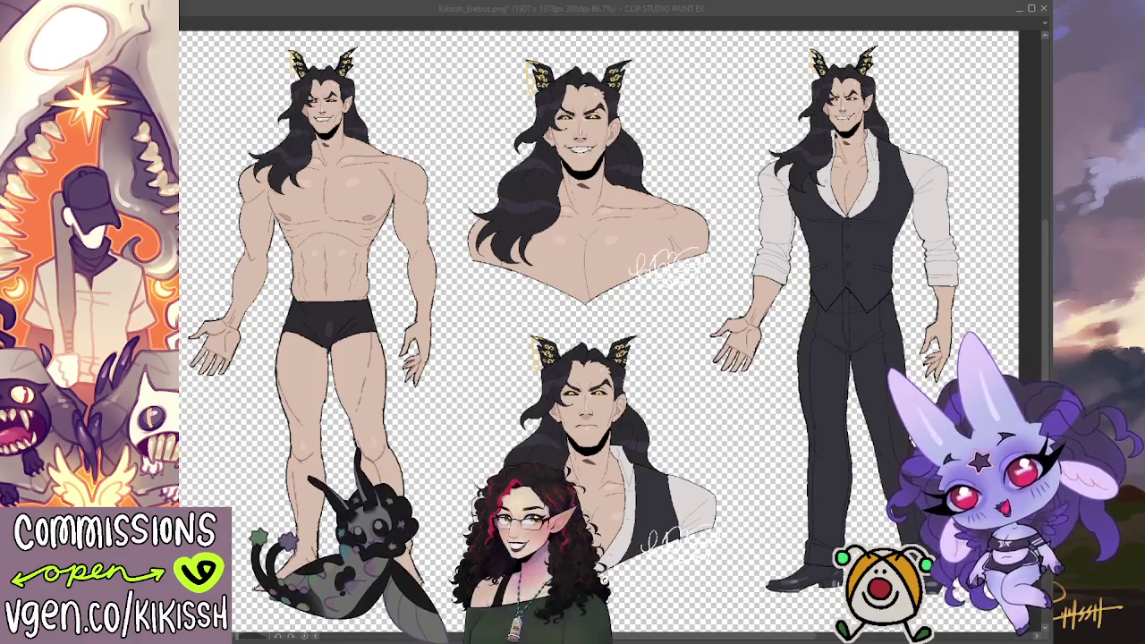
Save Kikissh_Erebus_Transp.png, restore and save the grey version, then return to scribbs design trade
key("Return")
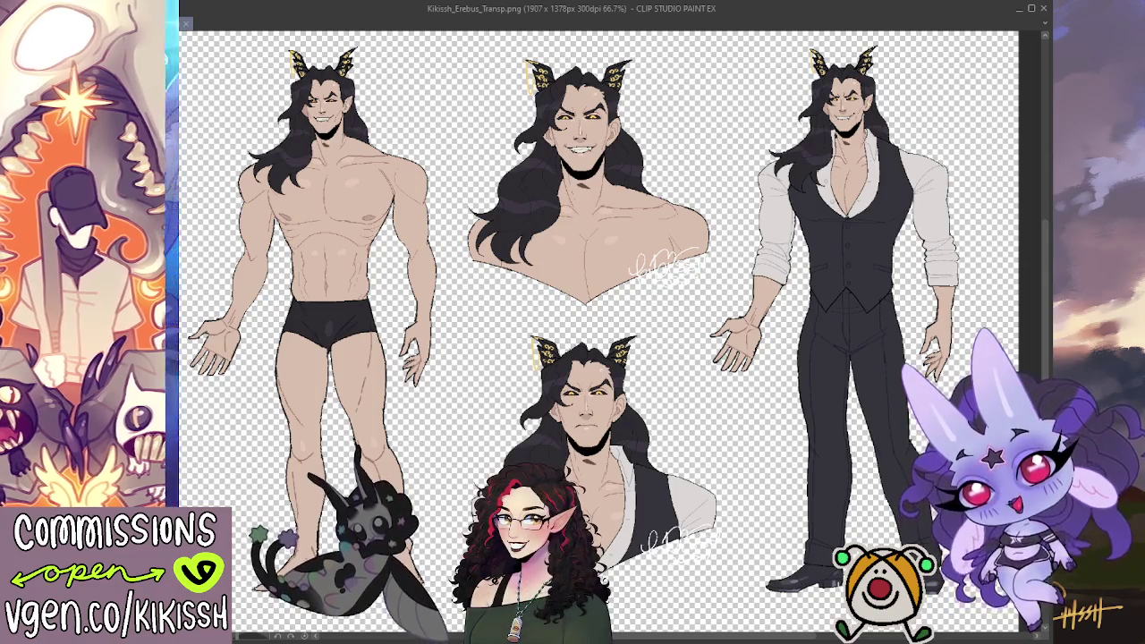
key("ctrl+z")
key("ctrl+s")
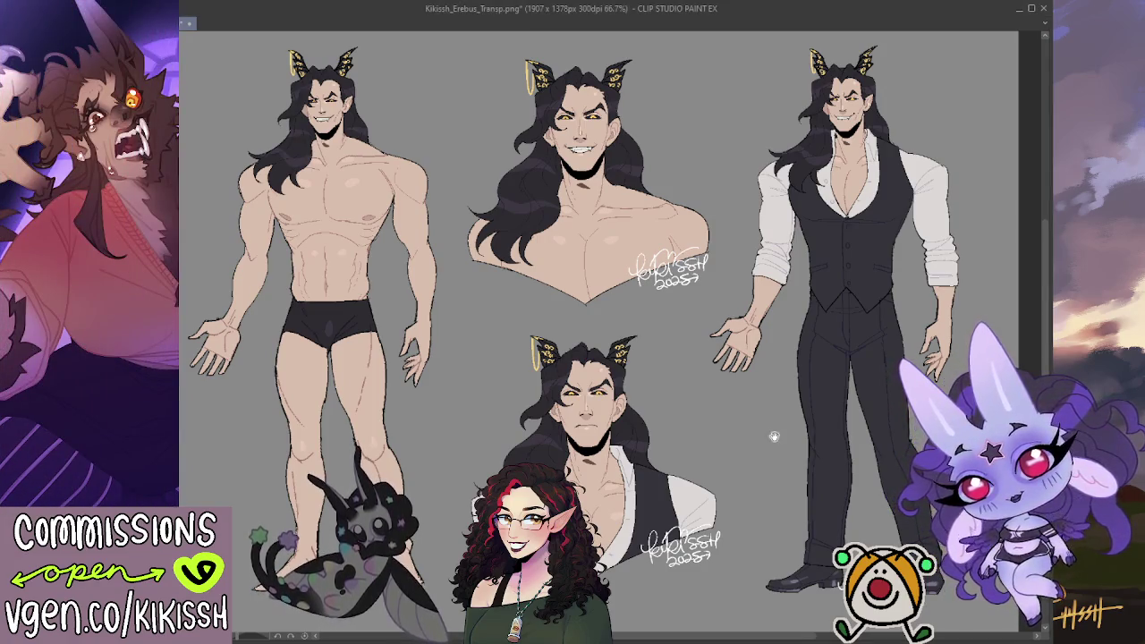
left_click_drag(774, 438, 791, 435)
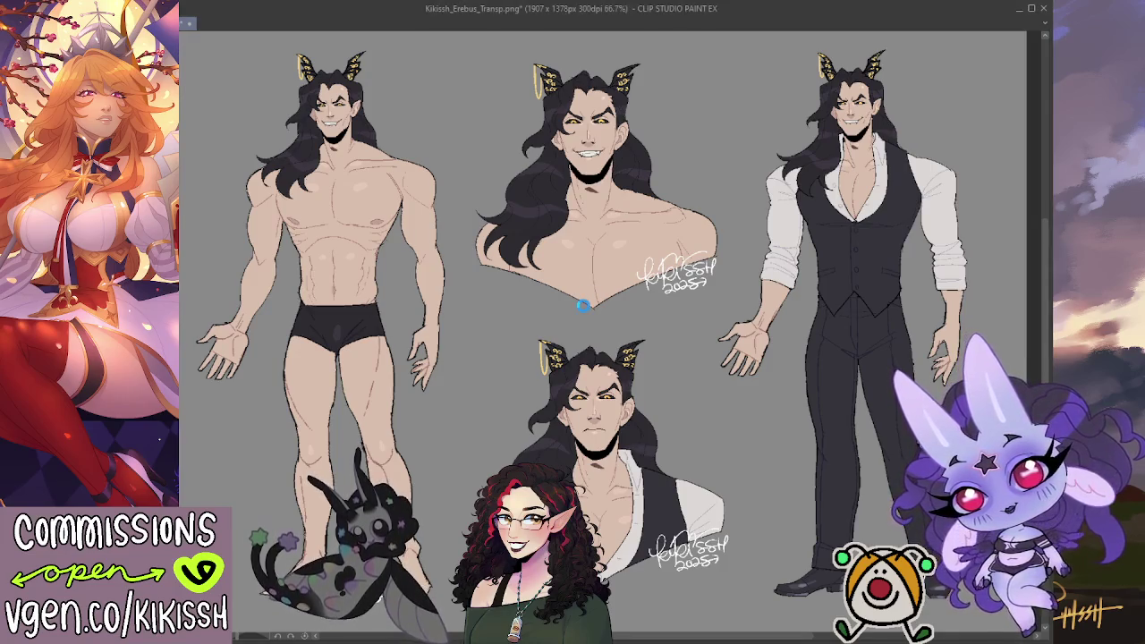
key("ctrl+Tab")
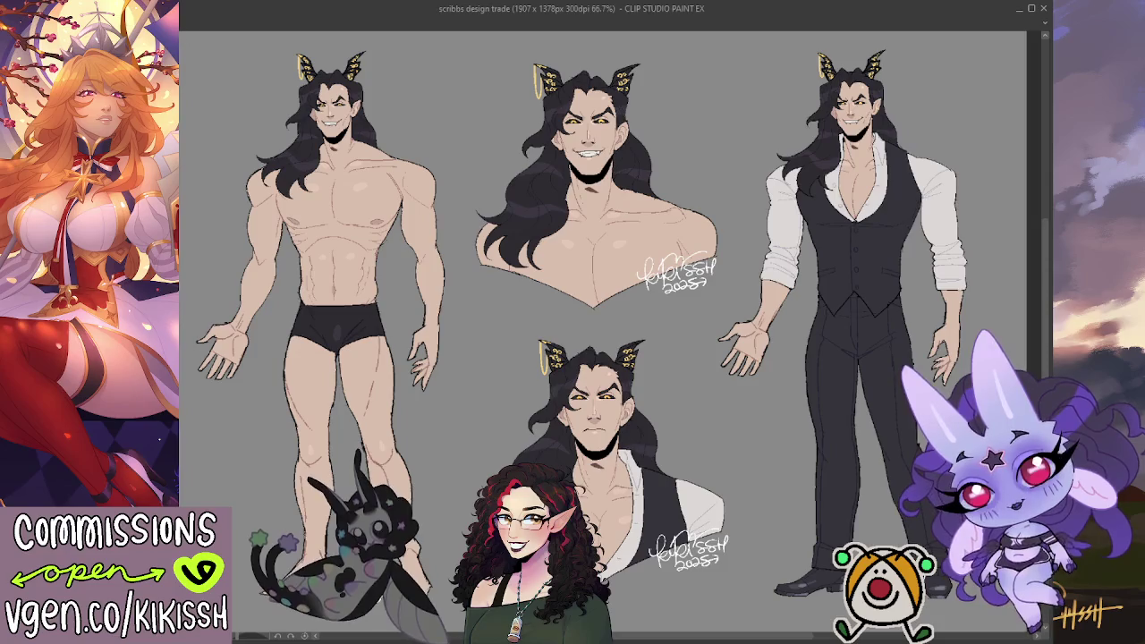